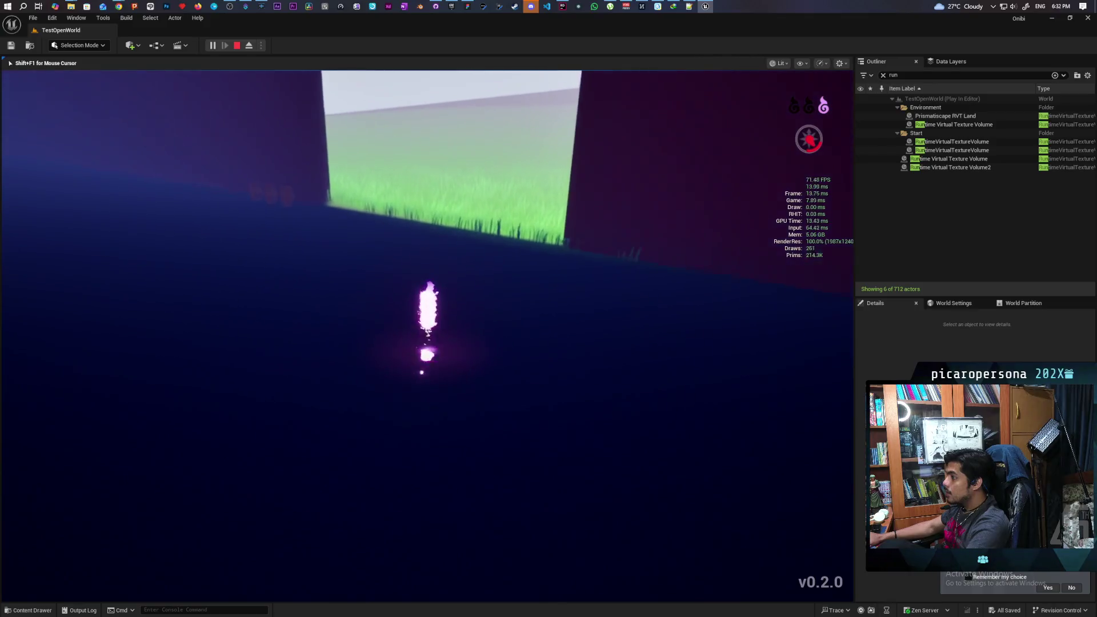
key("w")
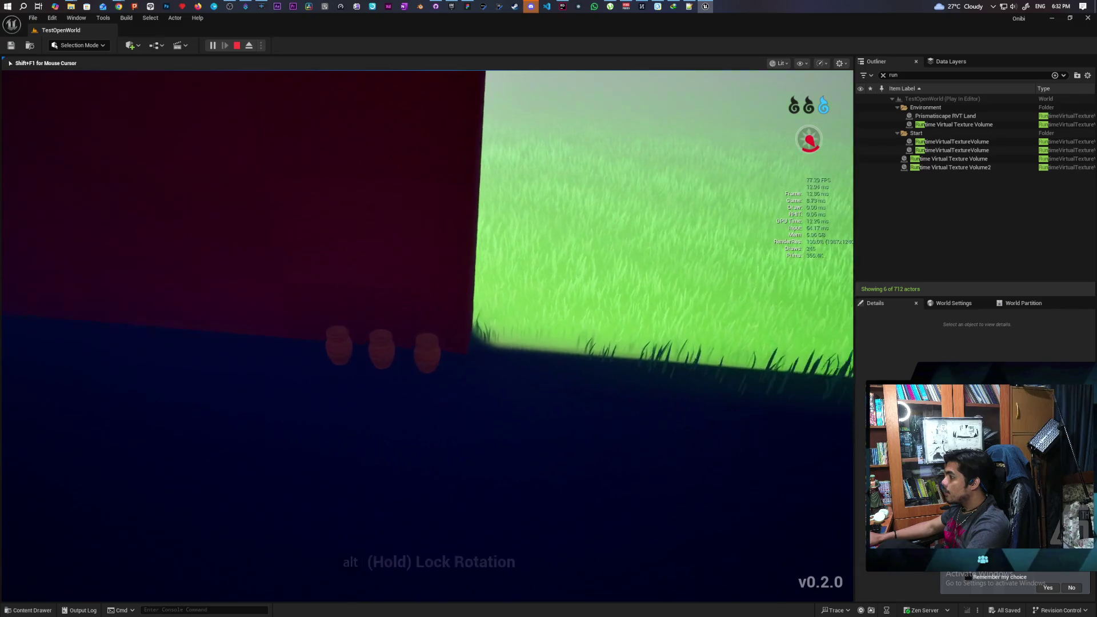
End the TestOpenWorld play session and frame the grass wall in the editor viewport.
key("Escape")
left_click_drag(622, 418, 495, 396)
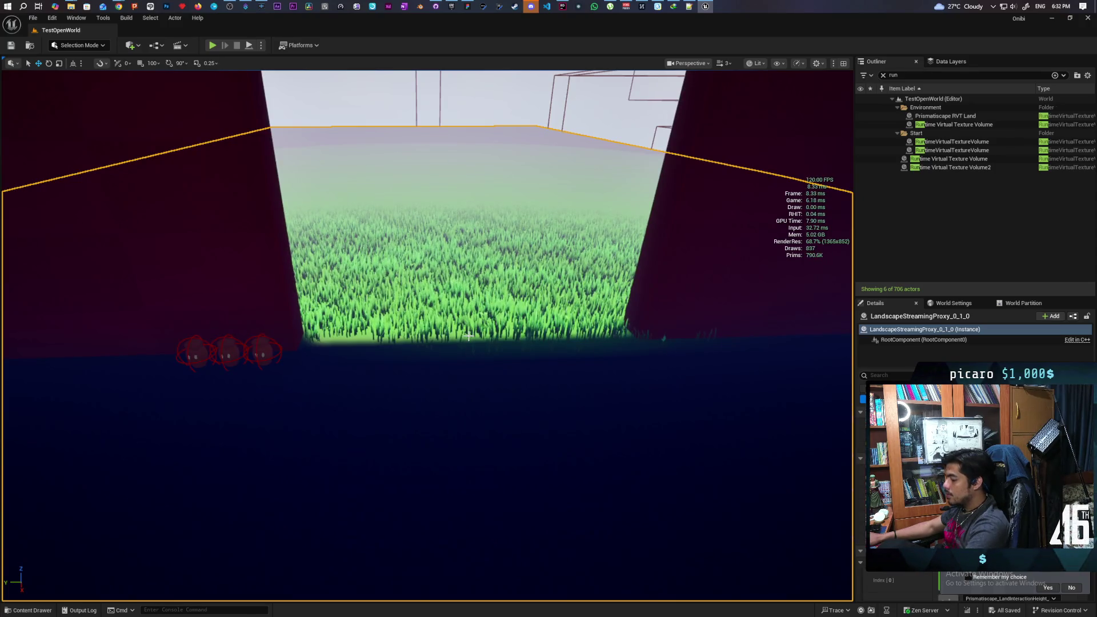
key("shift+2")
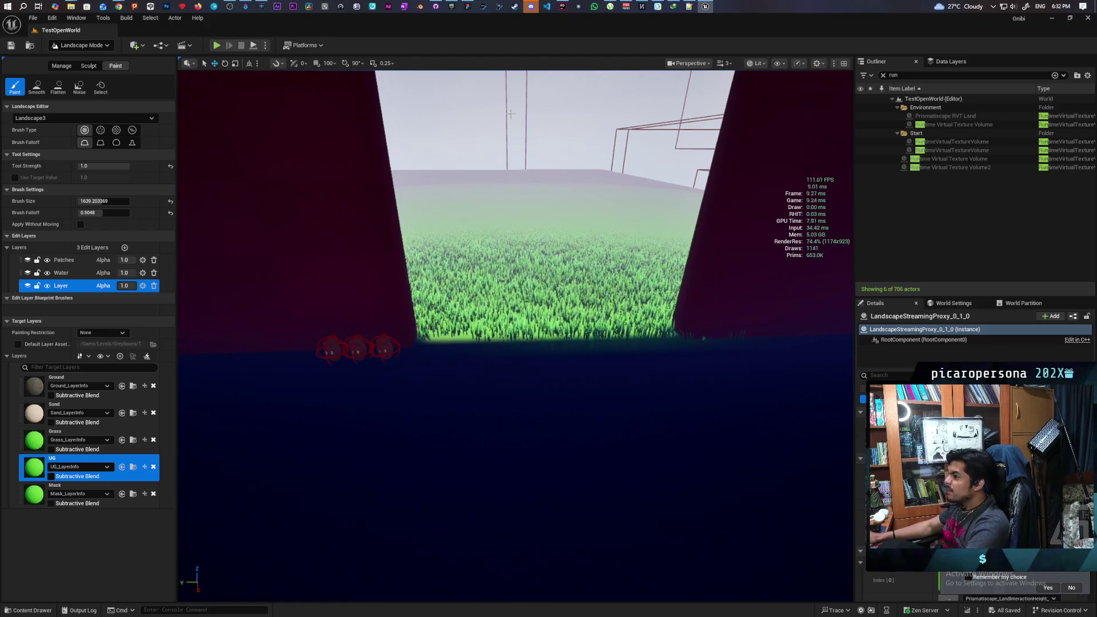
scroll(465, 246, "up", 5)
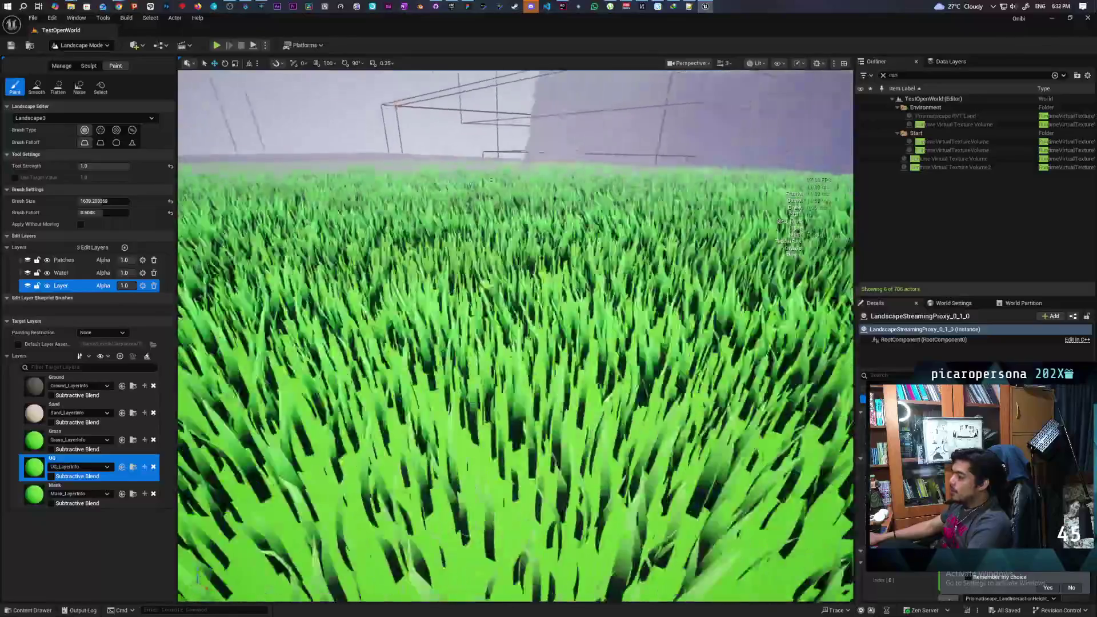
scroll(514, 337, "down", 5)
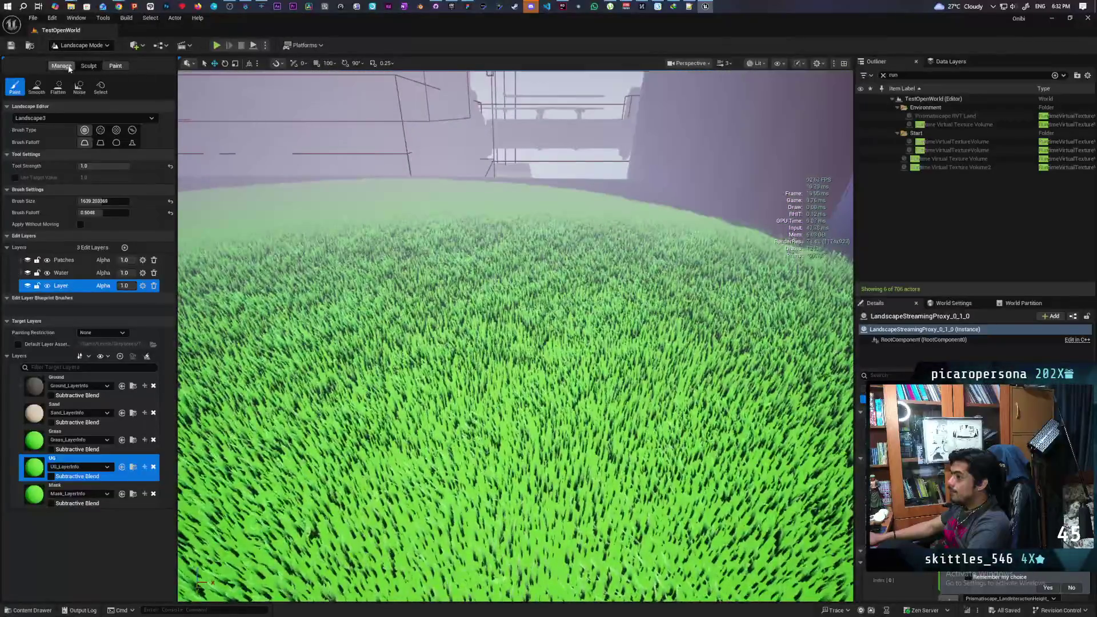
left_click(88, 66)
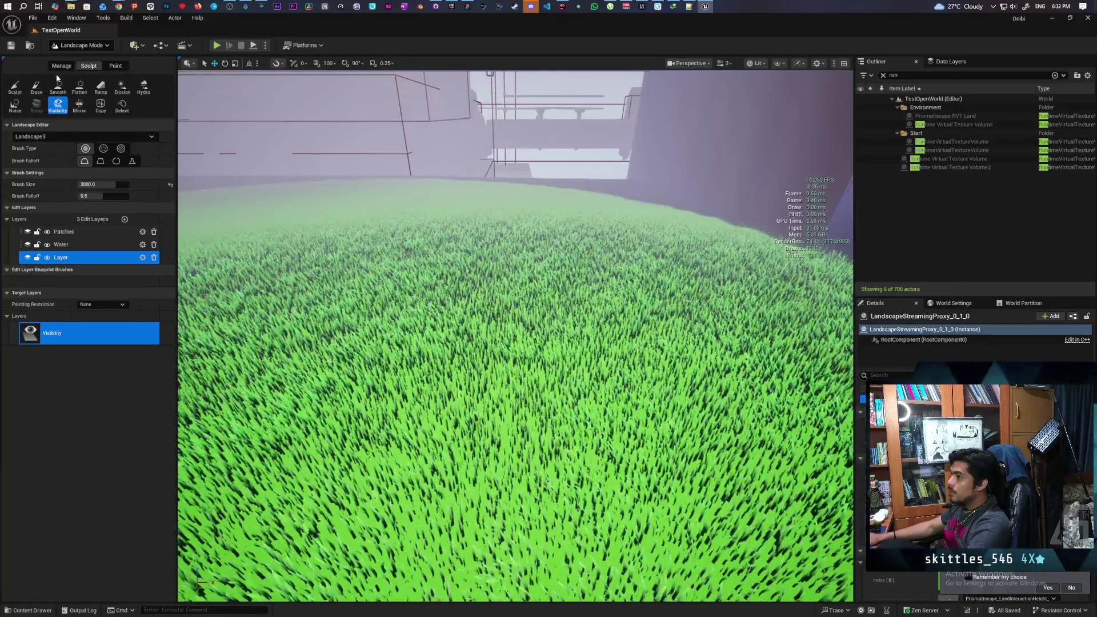
left_click(63, 66)
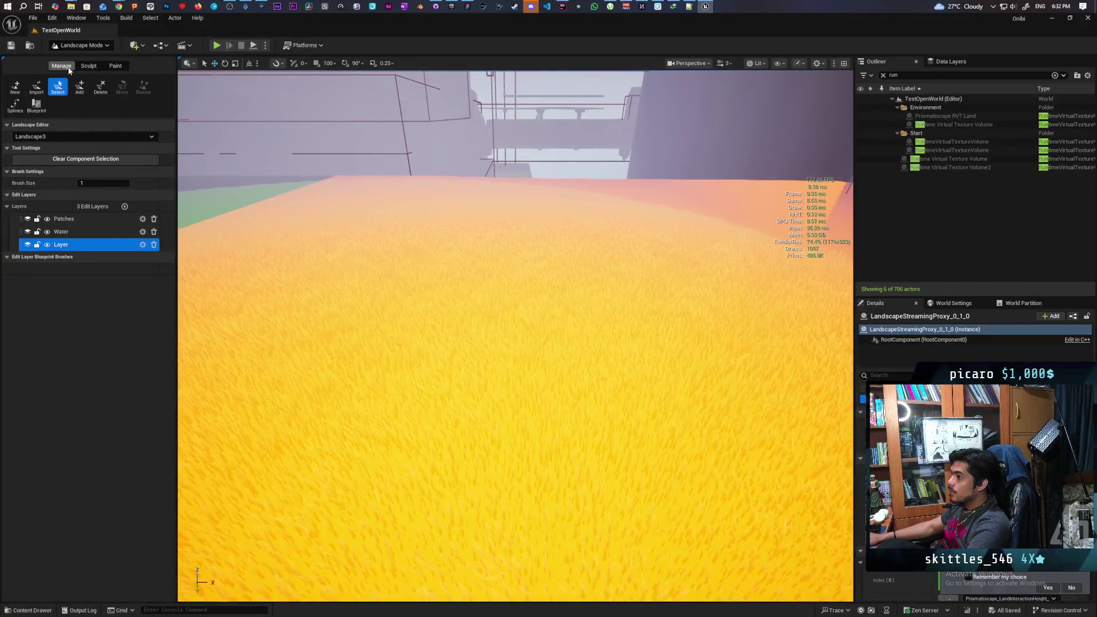
left_click(97, 49)
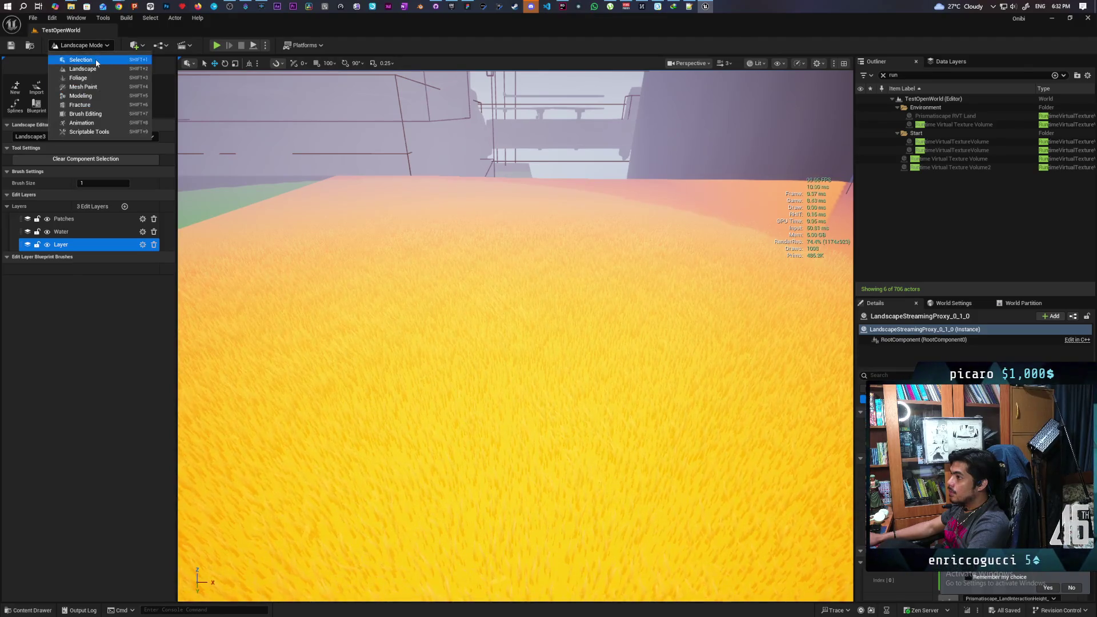
left_click(80, 58)
mouse_move(364, 284)
left_mouse_down()
mouse_move(560, 93)
mouse_move(559, 182)
mouse_move(560, 132)
mouse_move(537, 183)
mouse_move(515, 149)
mouse_move(514, 188)
mouse_move(486, 172)
mouse_move(486, 188)
left_mouse_up()
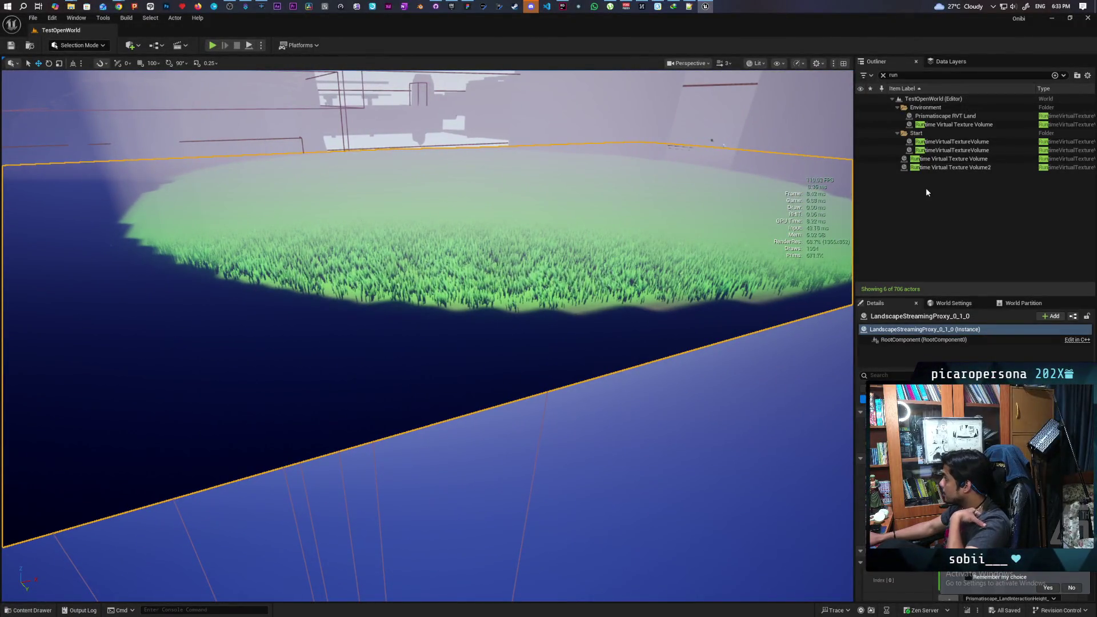
Assign a virtual texture asset to the Runtime Virtual Texture Volume and save the level.
left_click(929, 168)
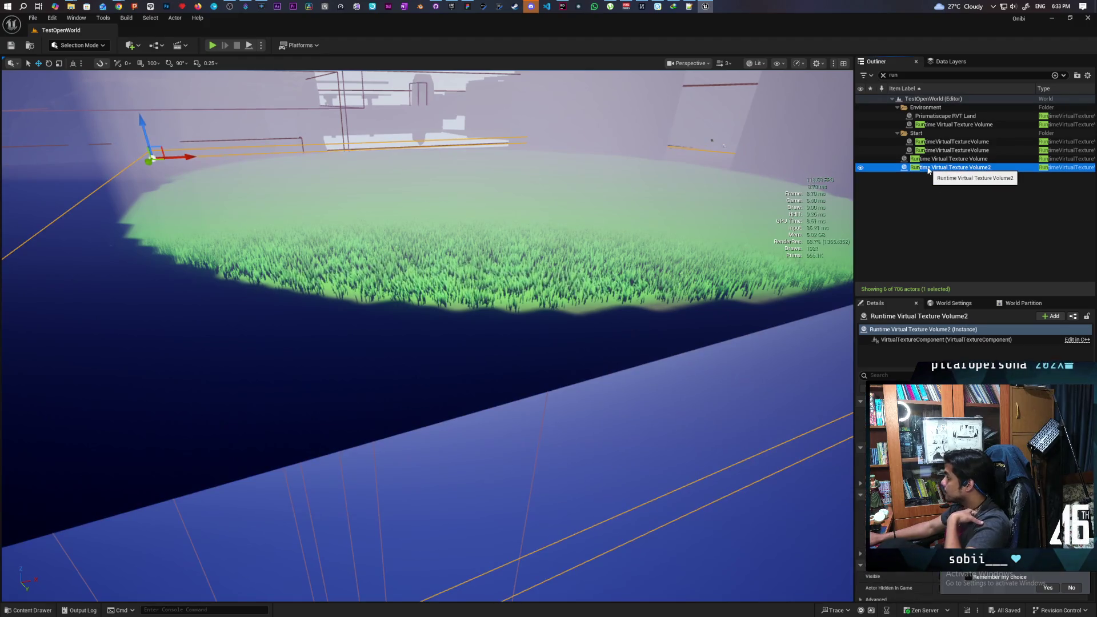
left_click(938, 161)
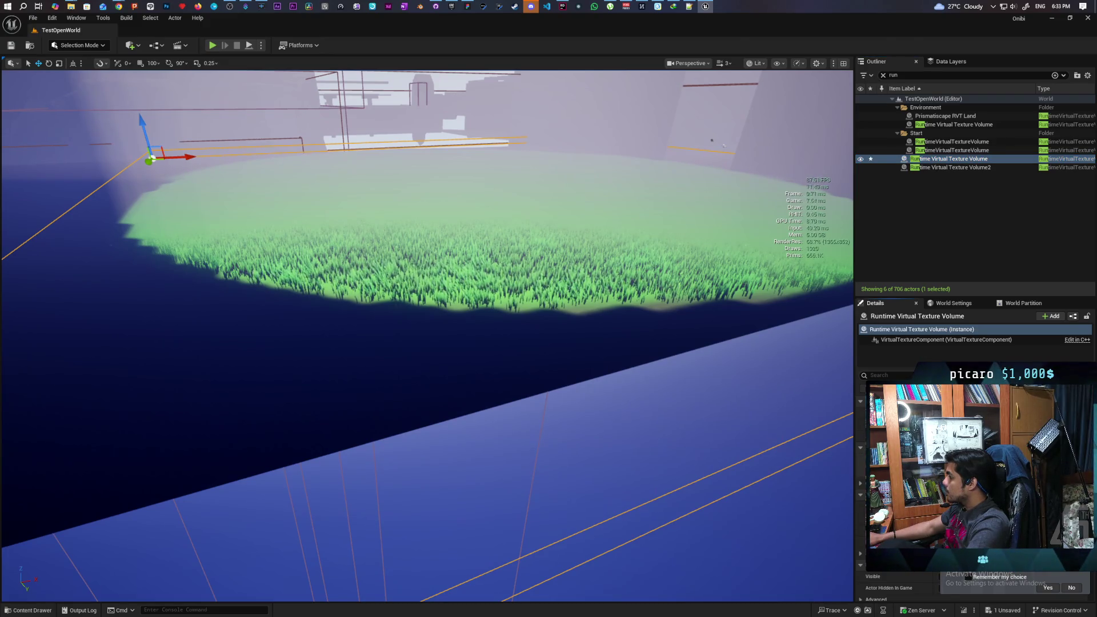
left_click(1023, 371)
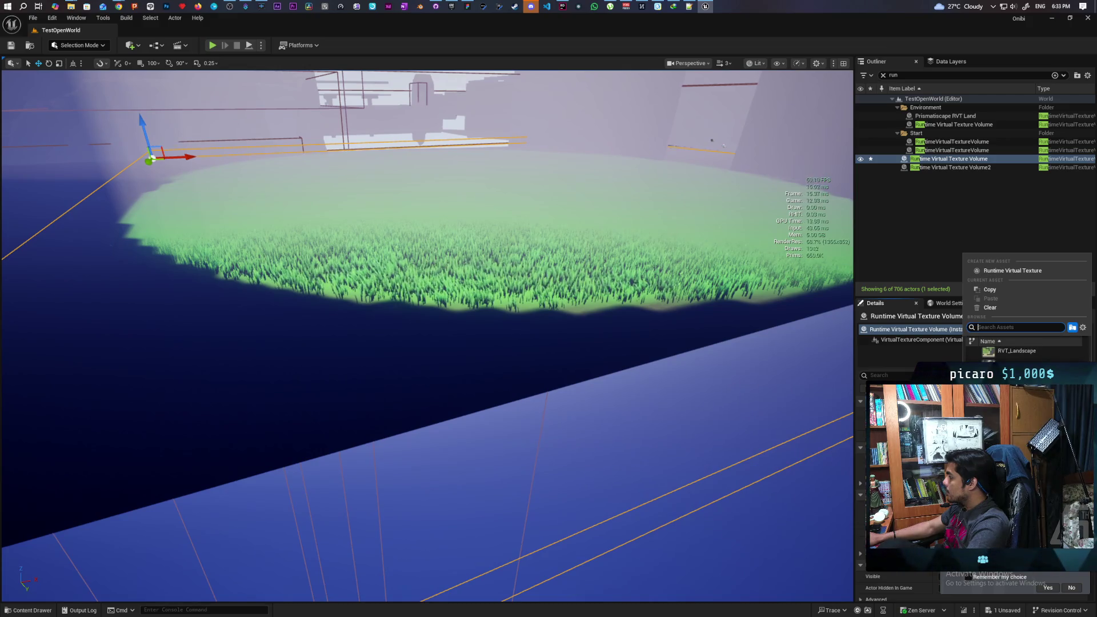
left_click(1016, 351)
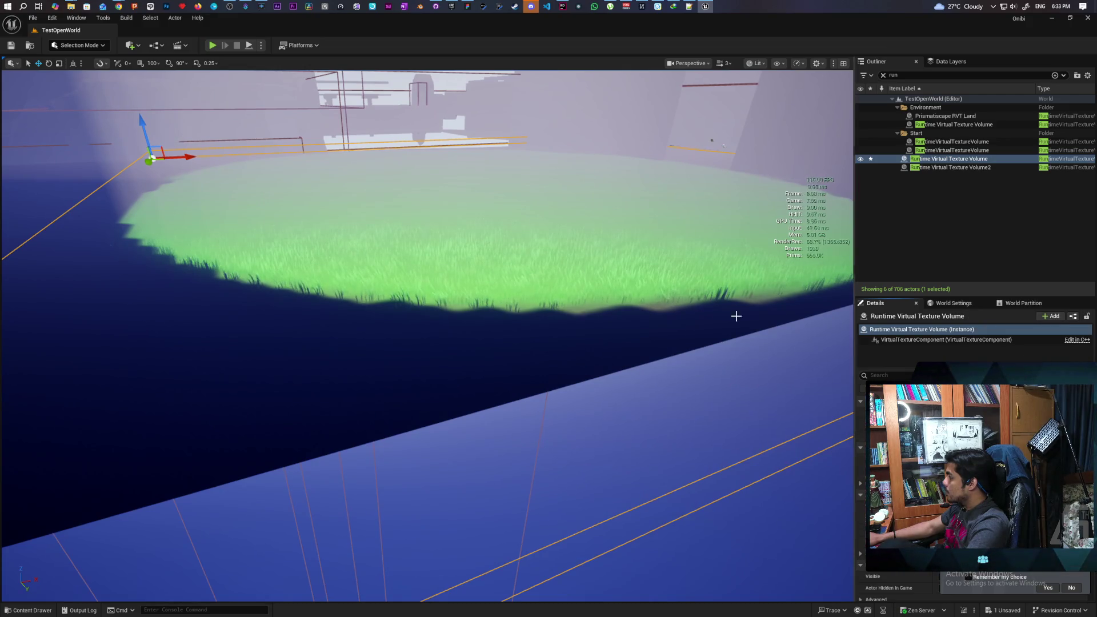
key("ctrl+s")
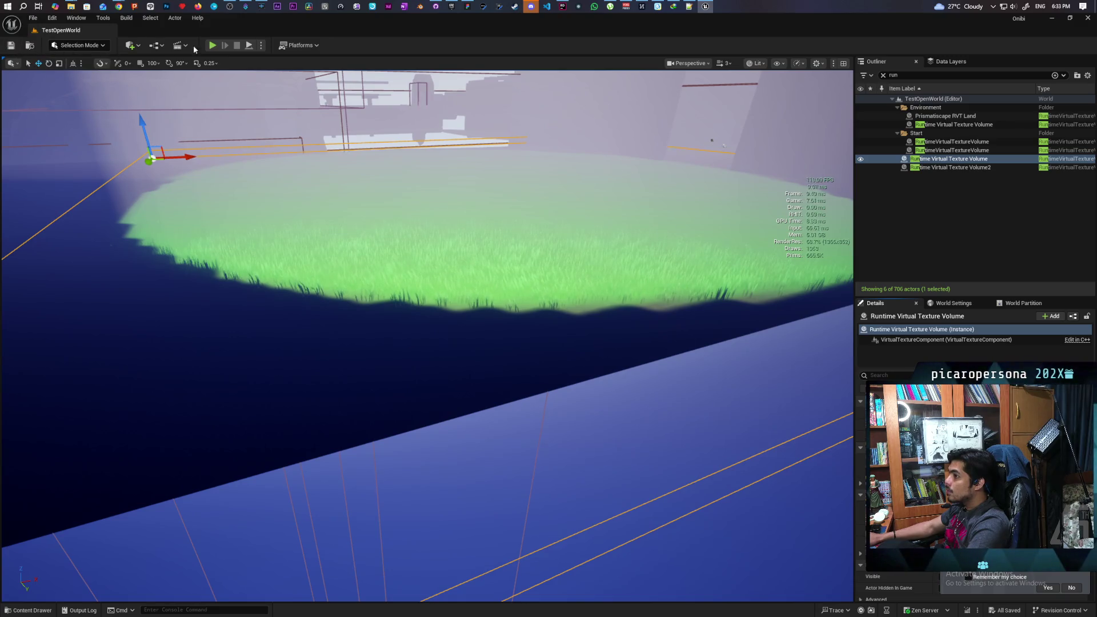
left_click(436, 7)
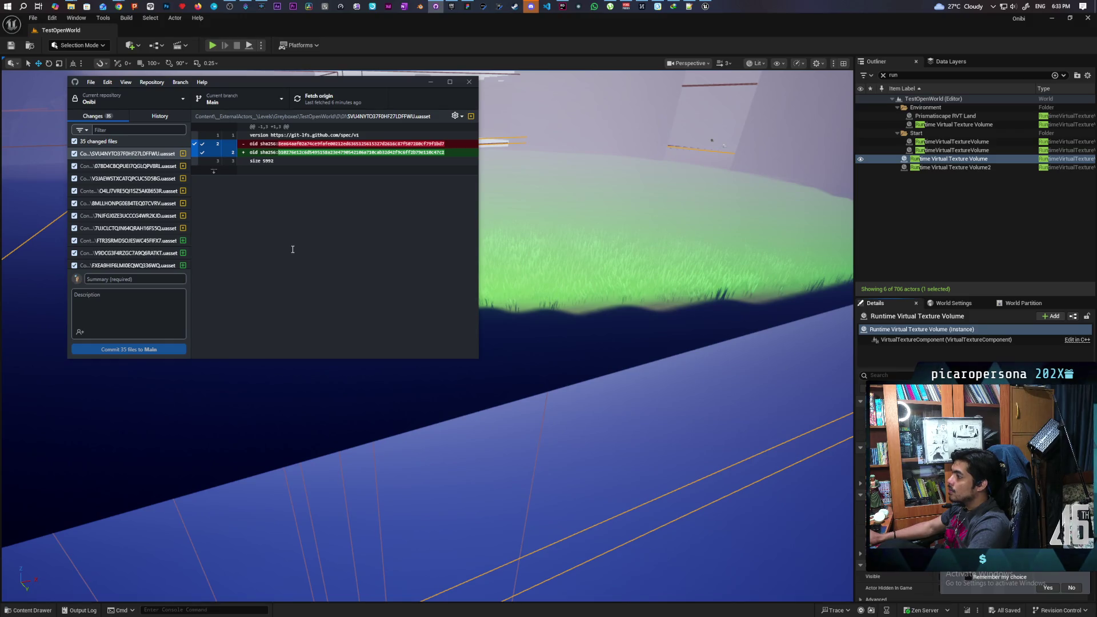
Commit the 35 changed files to Main as 'added underground garden' and push to origin.
left_click(161, 279)
type("added underground garden")
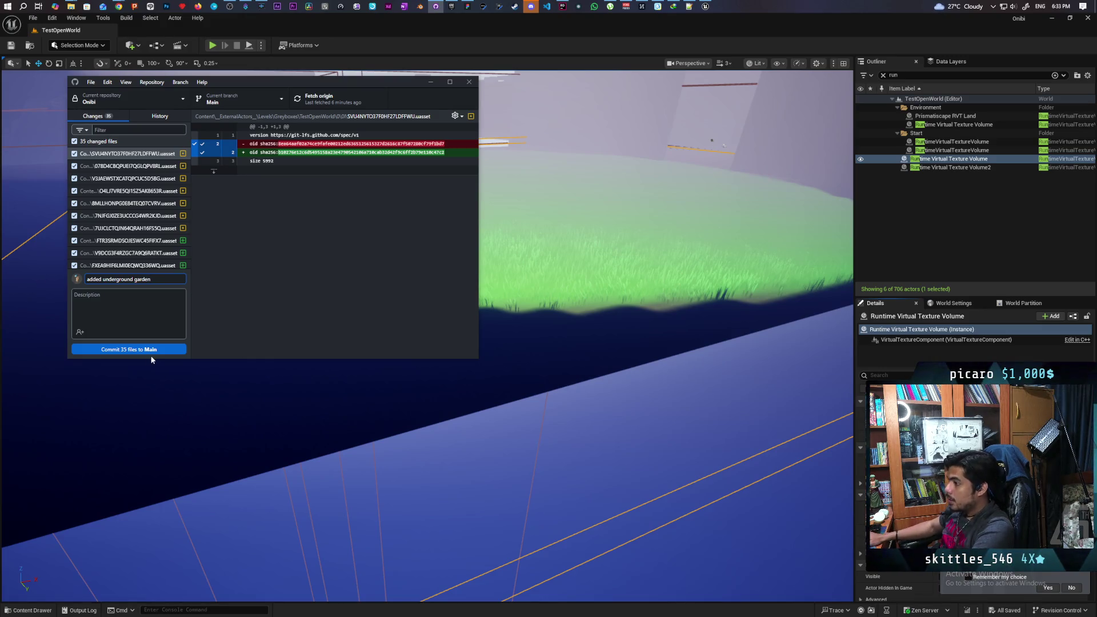
left_click(151, 350)
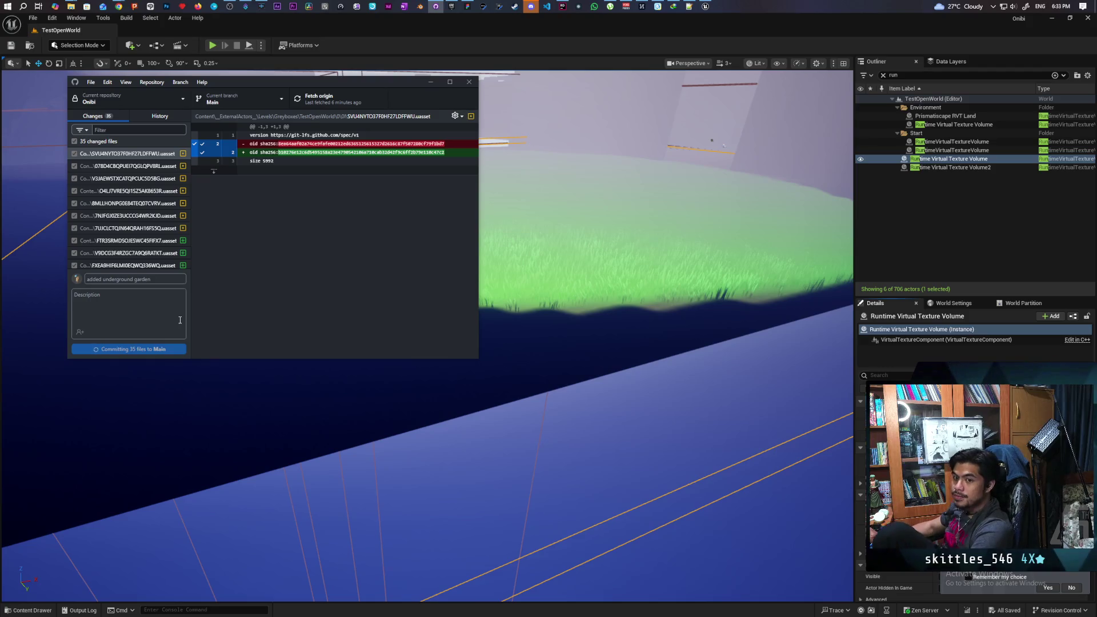
left_click(346, 97)
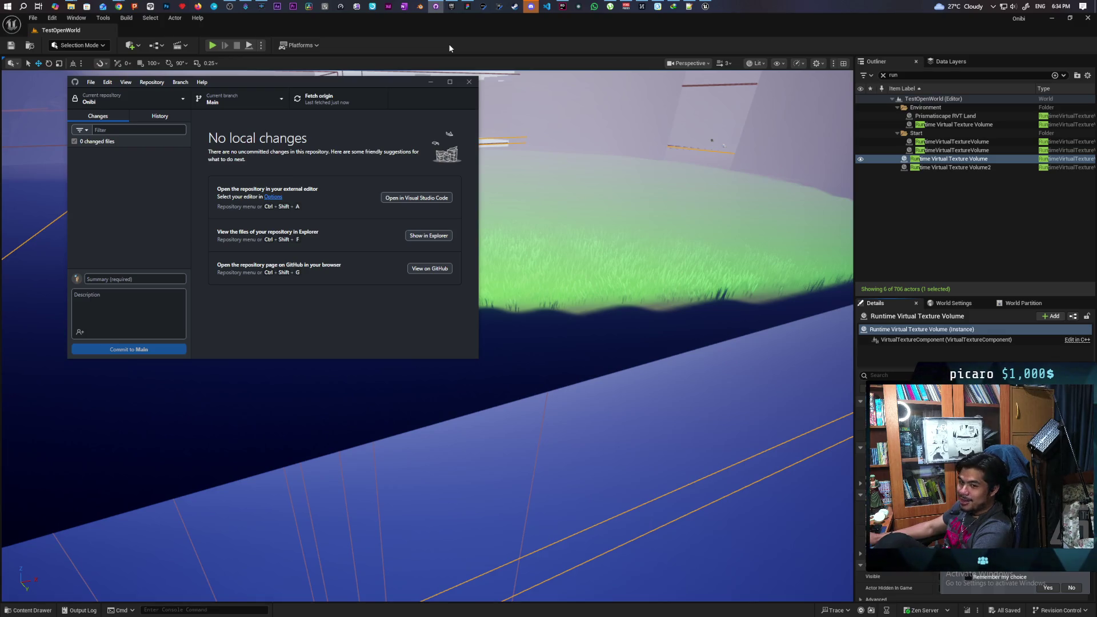
Fly the camera along the grass edge and walls of TestOpenWorld.
mouse_move(457, 80)
left_mouse_down()
mouse_move(412, 91)
mouse_move(437, 68)
mouse_move(437, 97)
mouse_move(434, 86)
mouse_move(411, 98)
mouse_move(383, 80)
left_mouse_up()
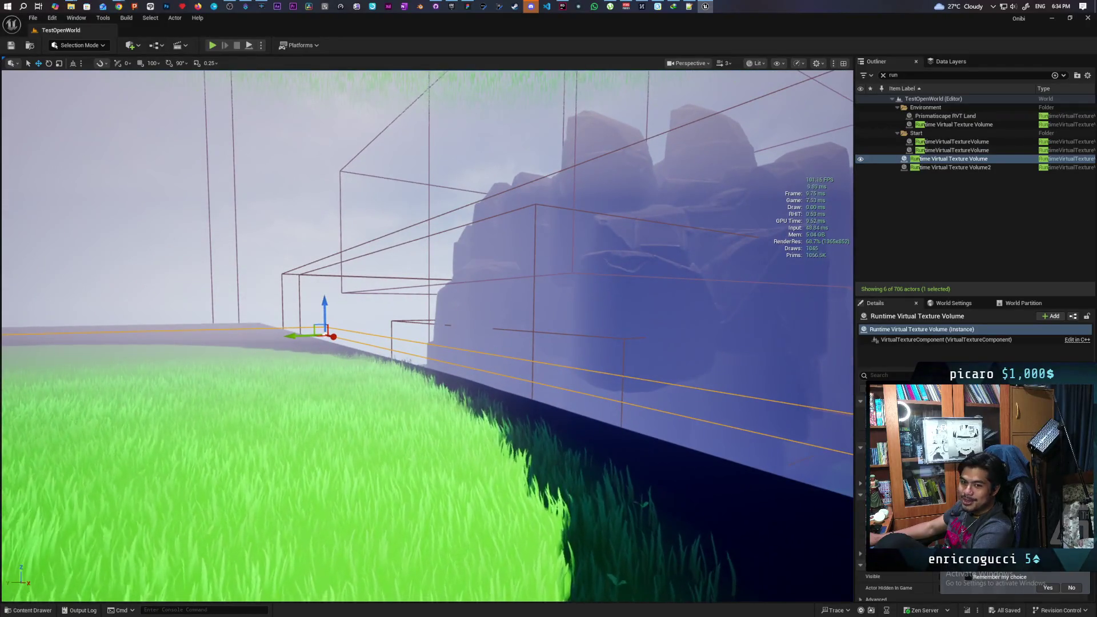
left_click_drag(383, 81, 349, 71)
left_click_drag(621, 292, 621, 292)
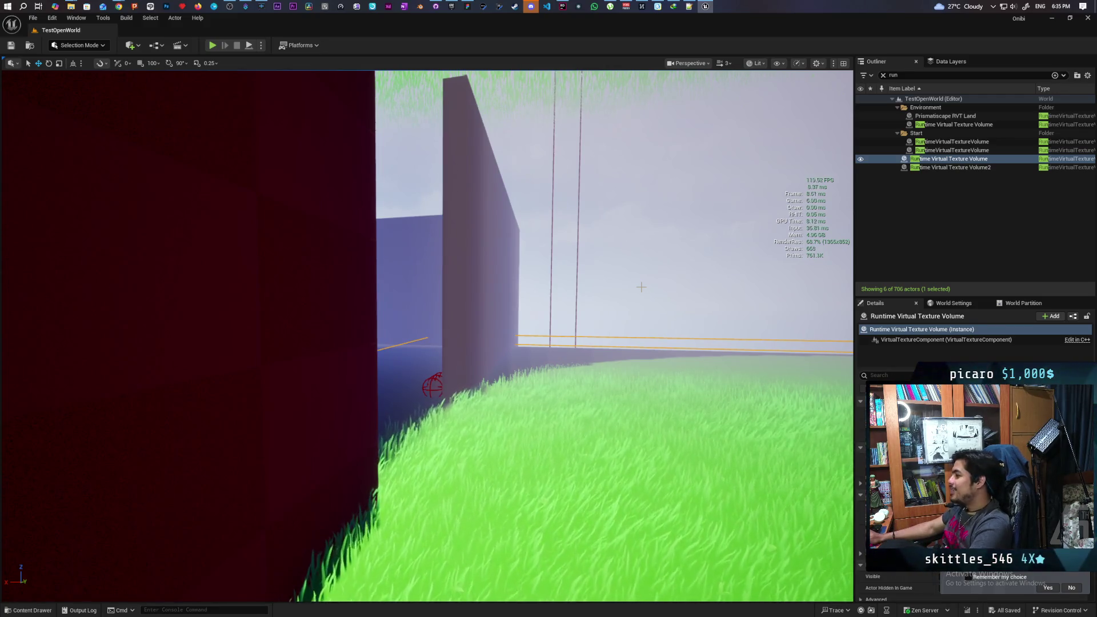
key("w")
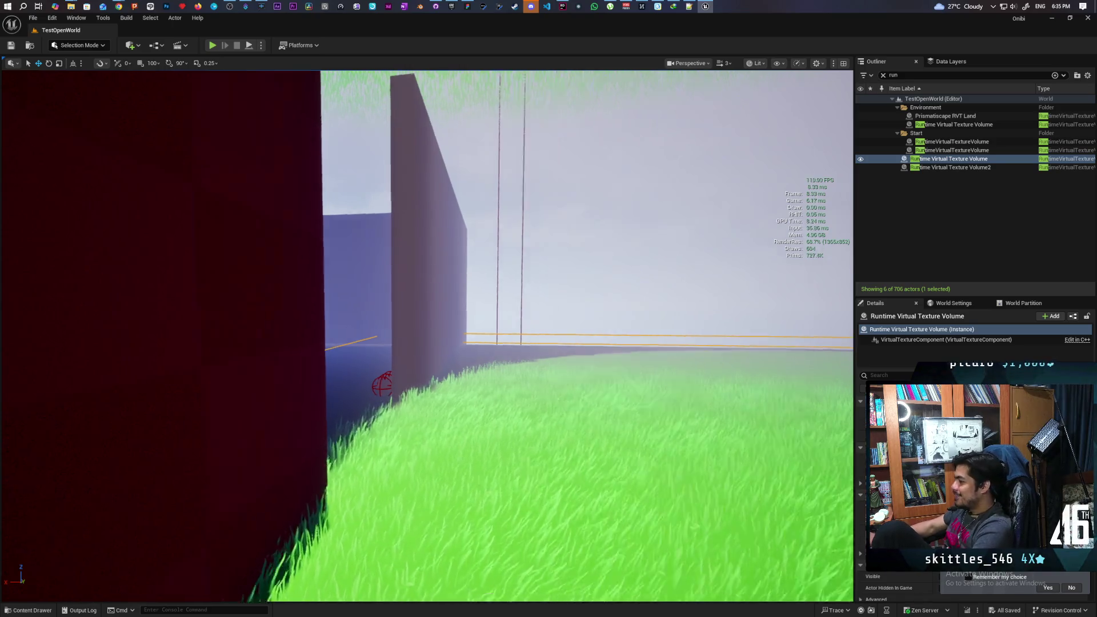
key("q")
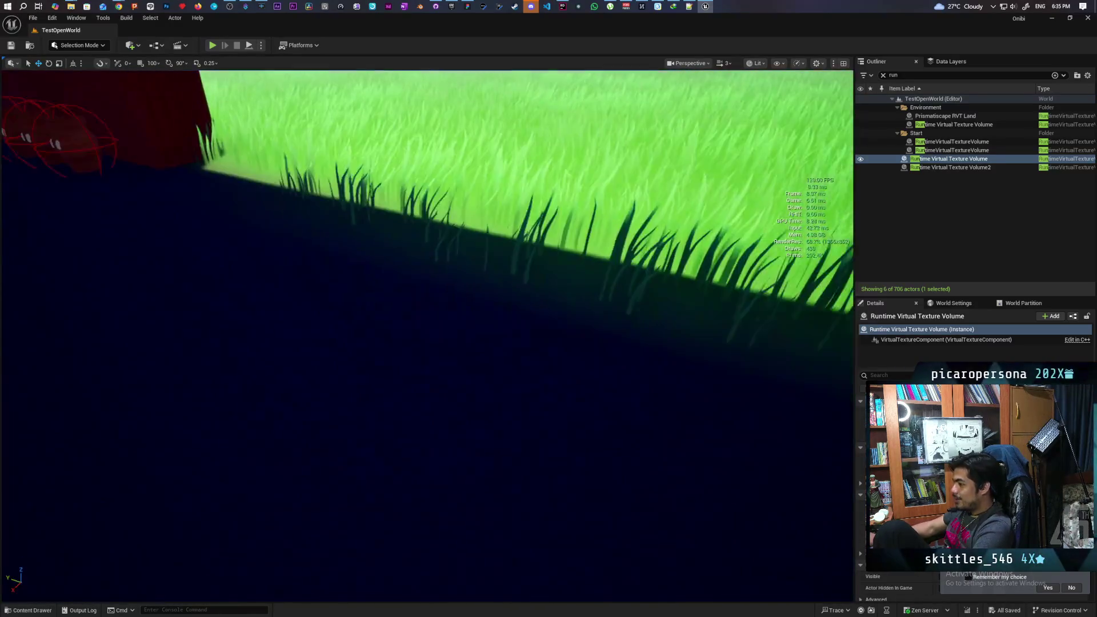
key("w")
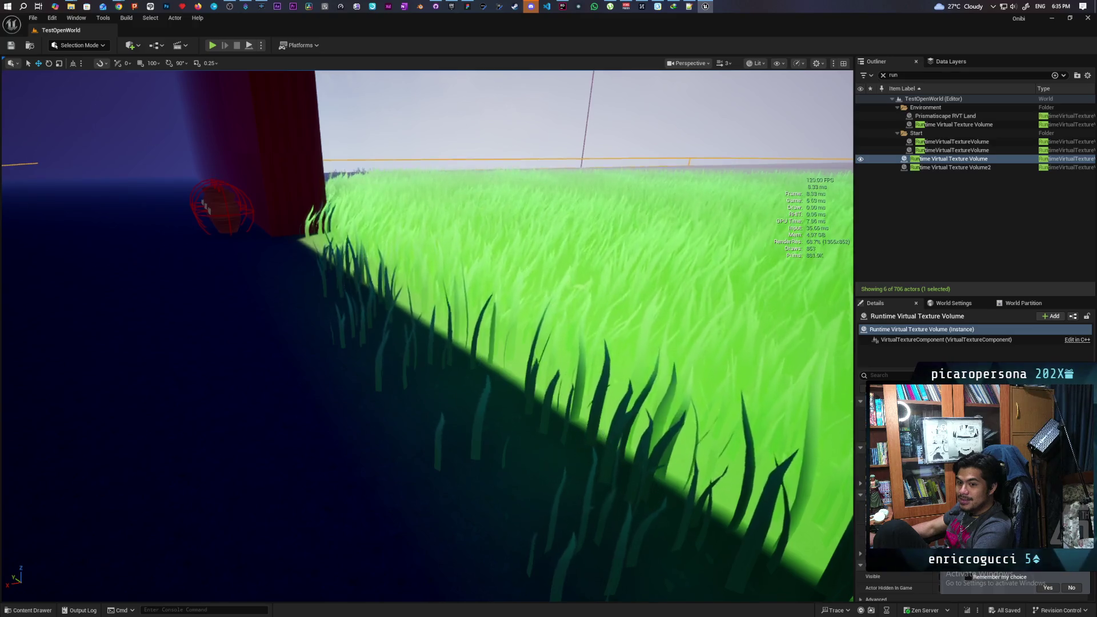
key("s")
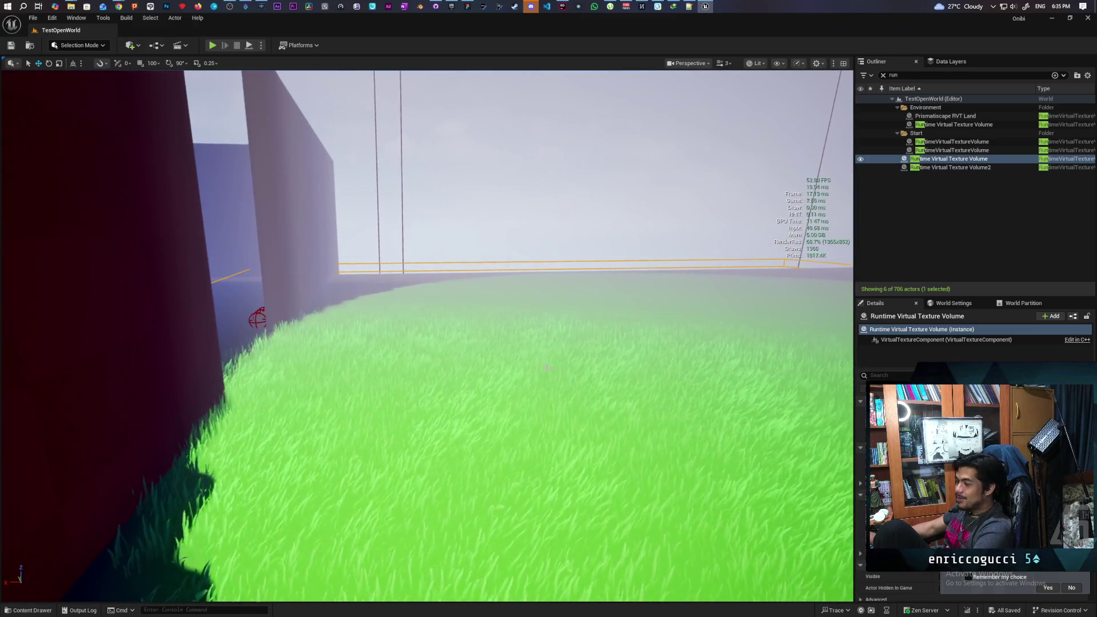
key("s")
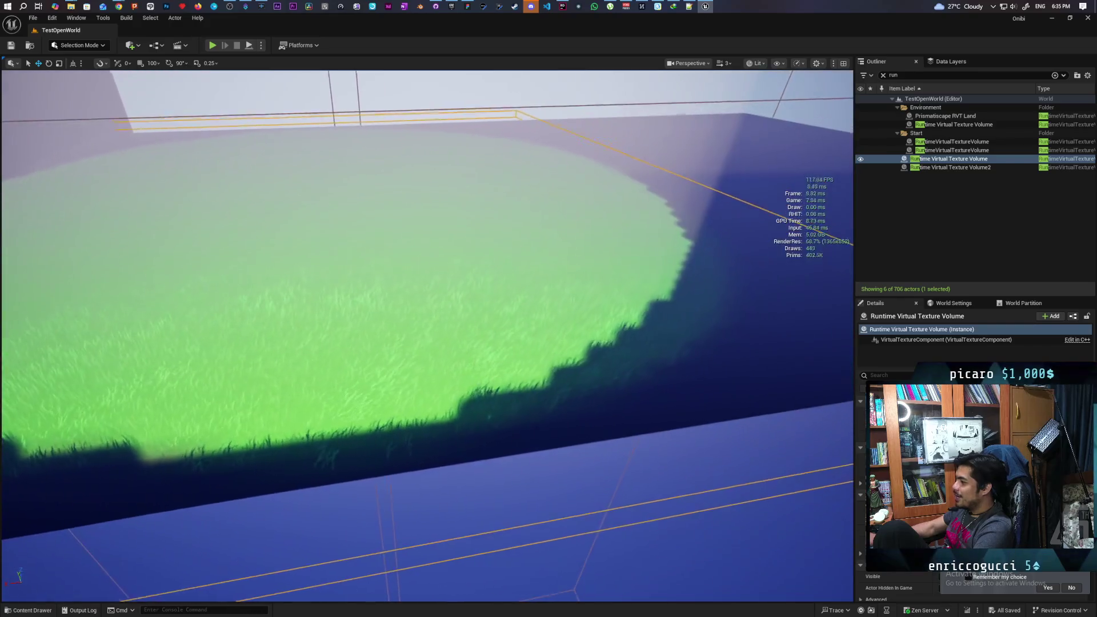
key("s")
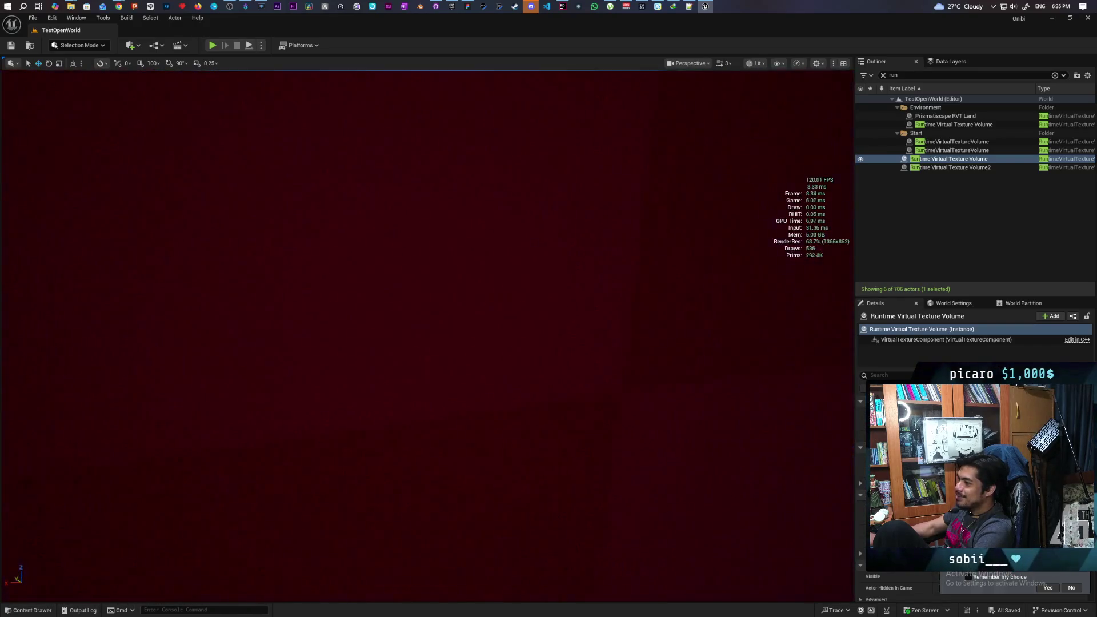
key("s")
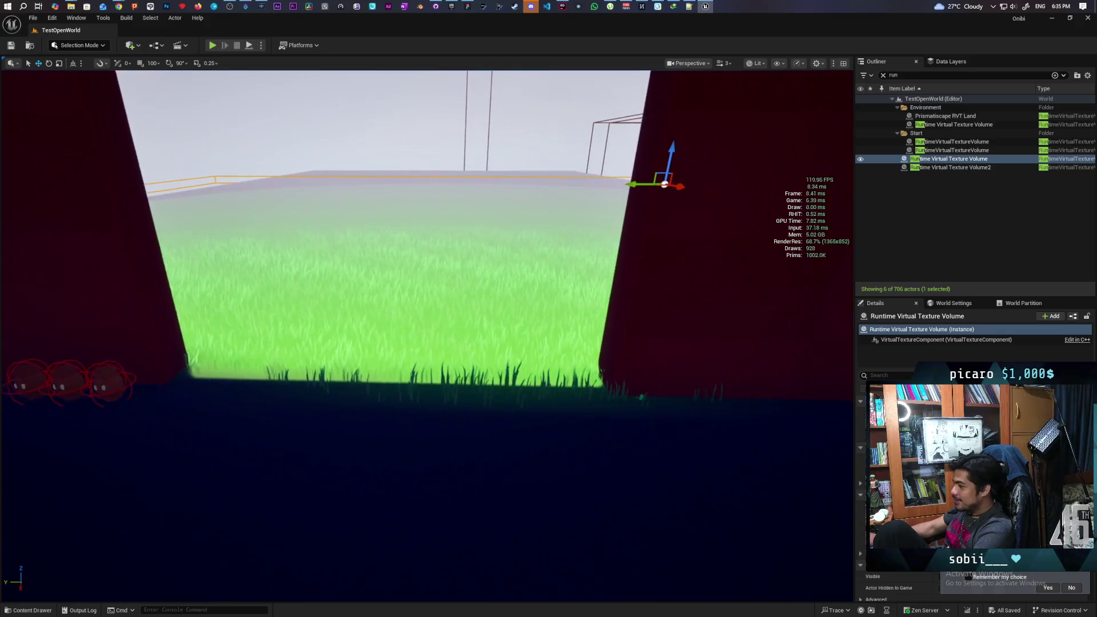
key("w")
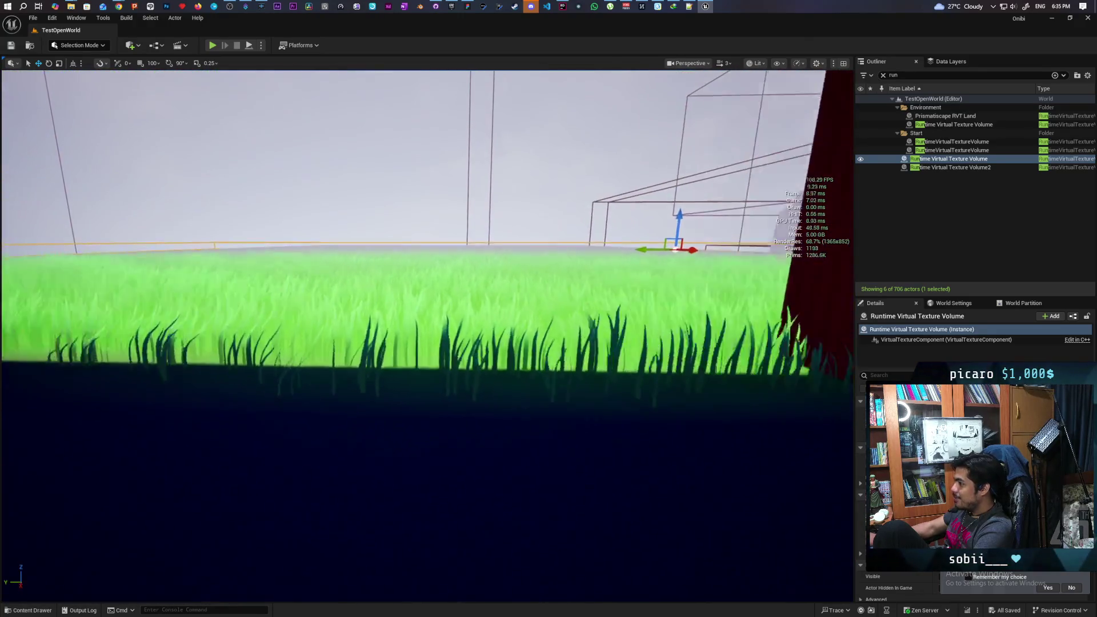
key("w")
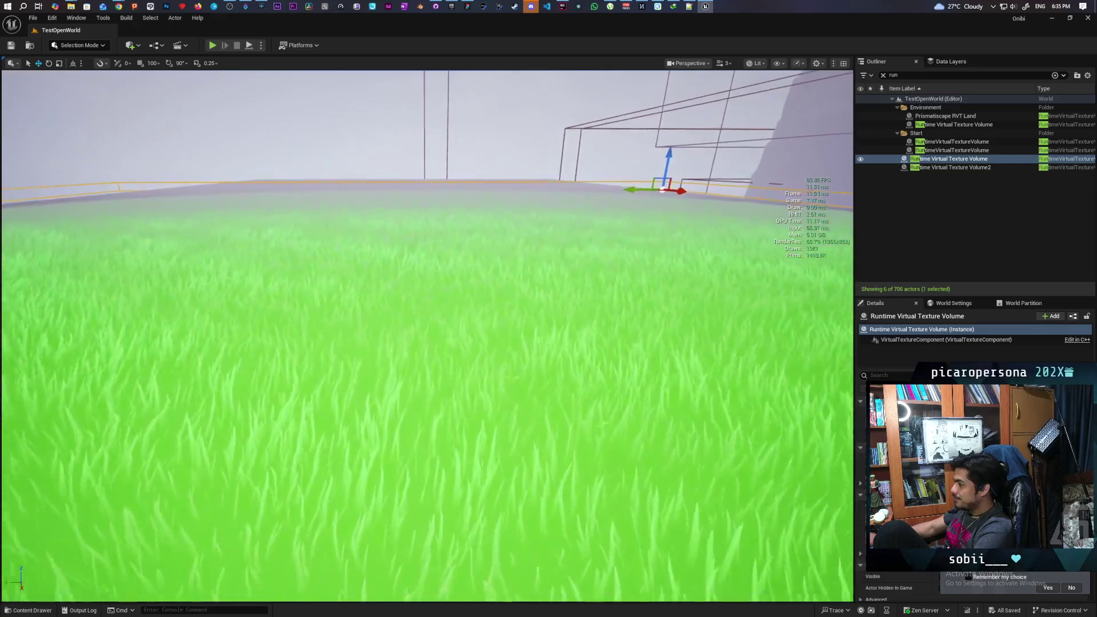
key("q")
key("e")
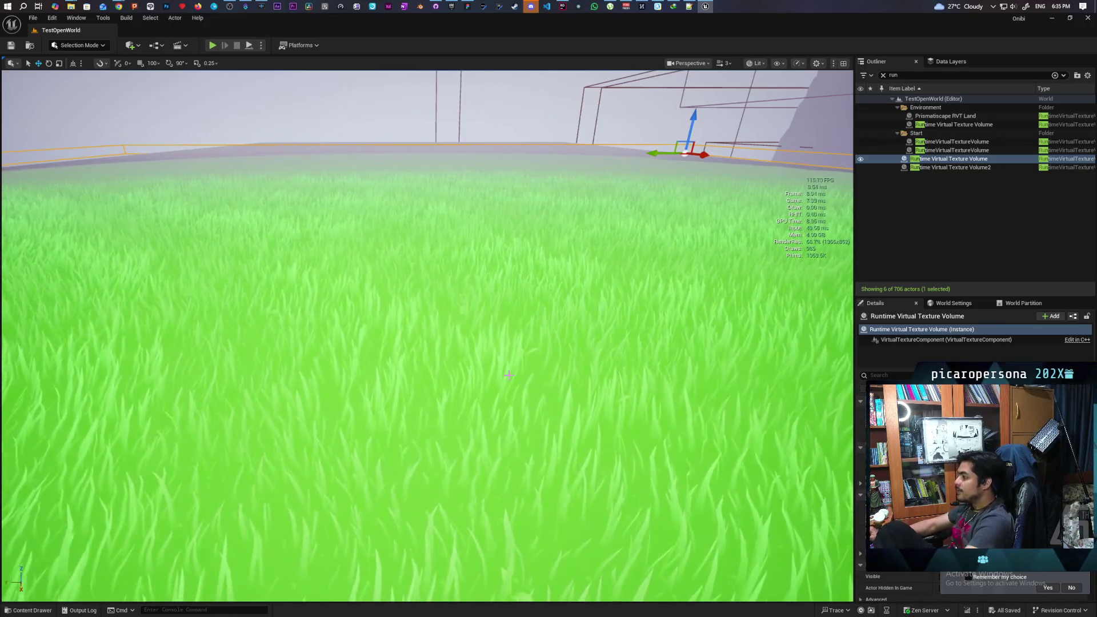
mouse_move(424, 306)
left_mouse_down()
mouse_move(400, 274)
mouse_move(377, 268)
left_mouse_up()
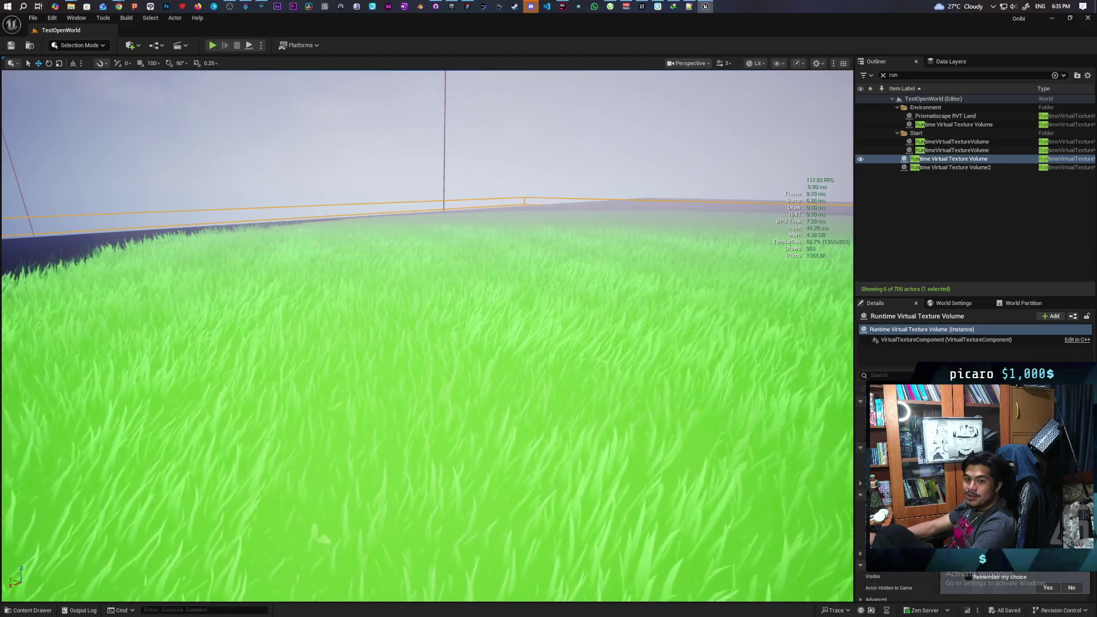
left_click_drag(400, 286, 400, 171)
mouse_move(120, 5)
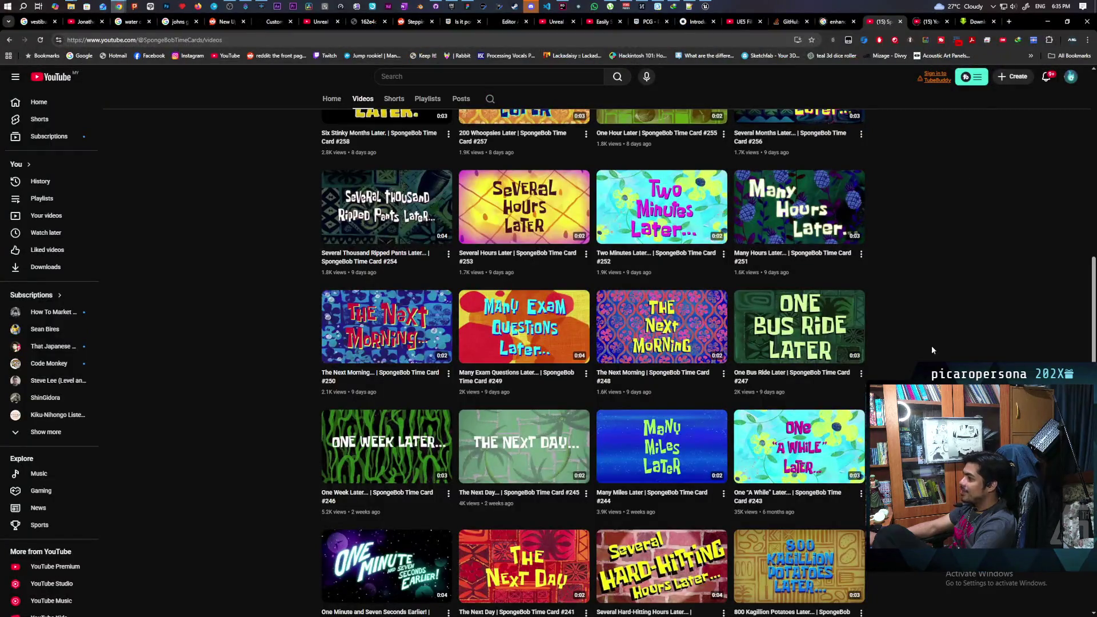
Scroll down the Videos tab toward the oldest Time Cards.
scroll(926, 337, "down", 3)
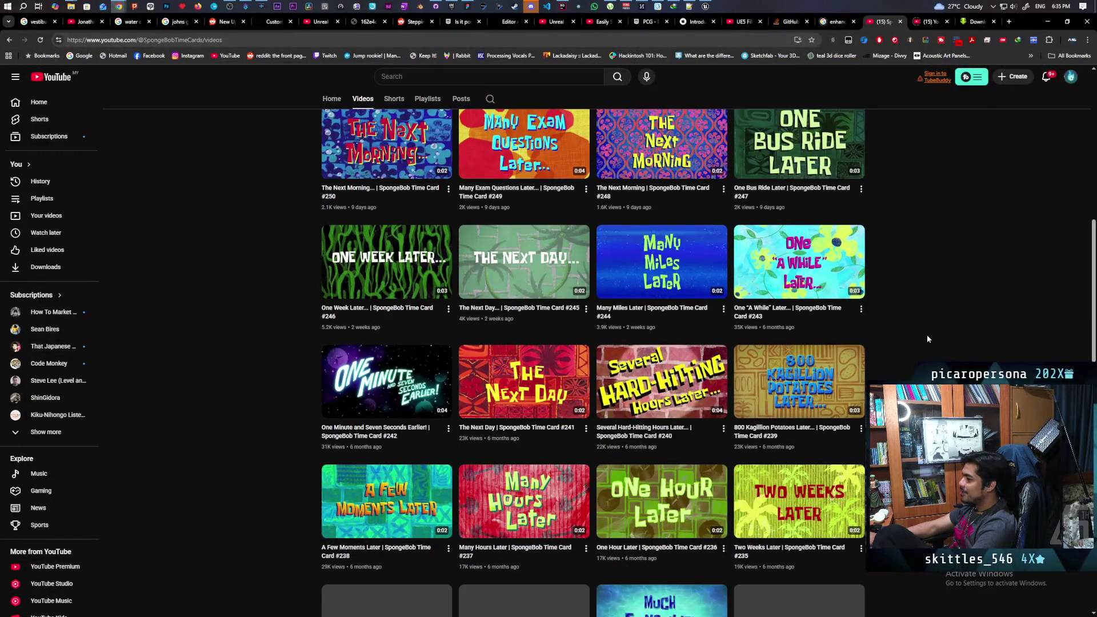
scroll(927, 338, "down", 3)
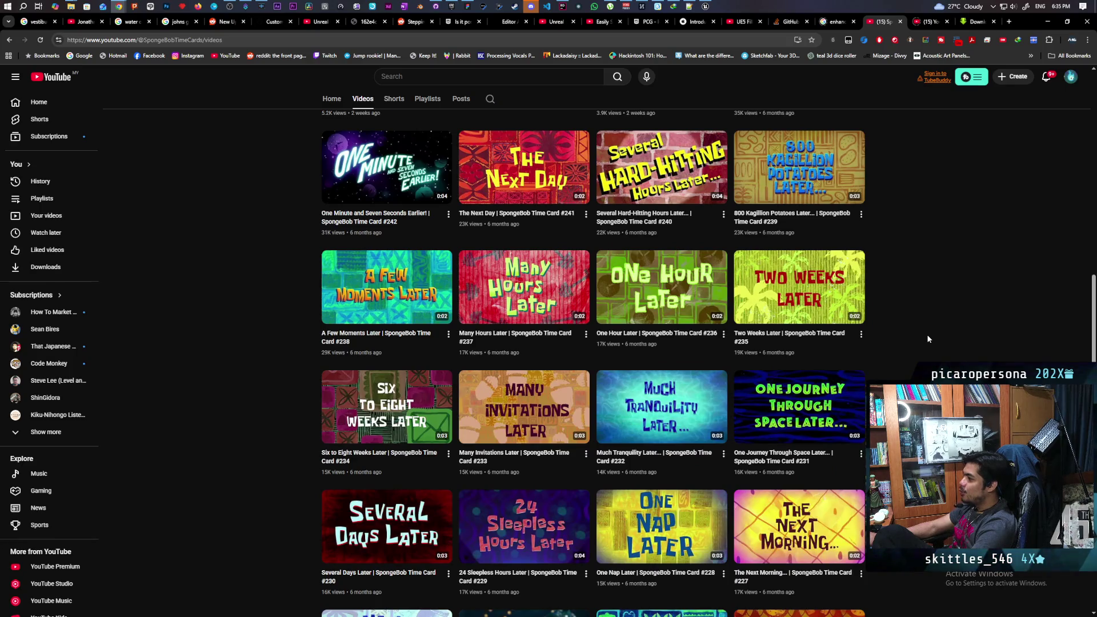
scroll(927, 339, "down", 2)
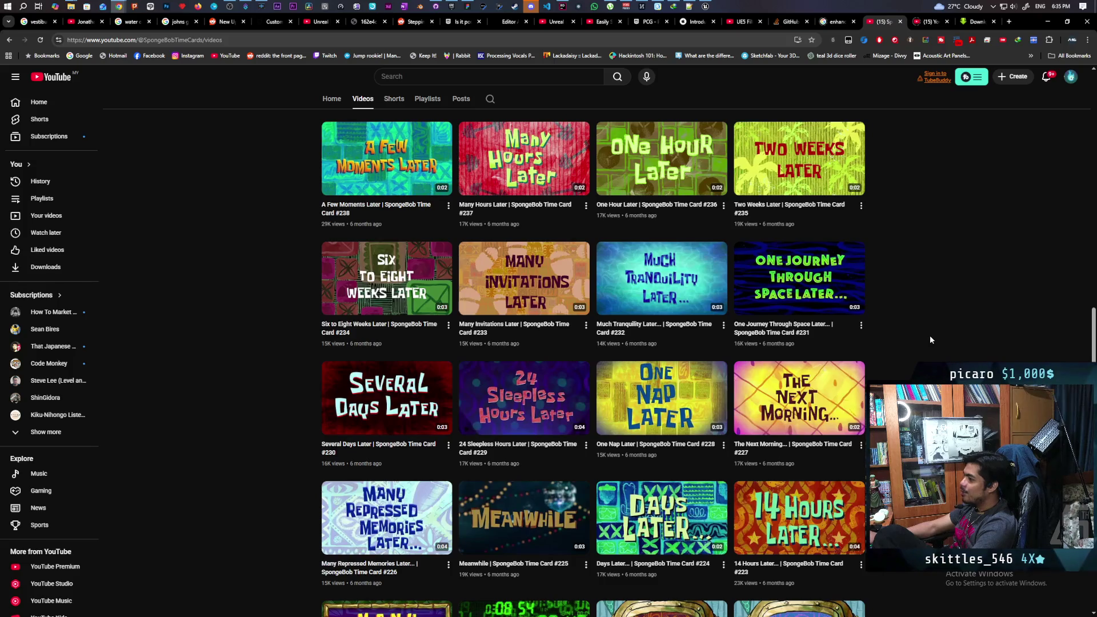
scroll(929, 339, "down", 2)
scroll(929, 338, "down", 2)
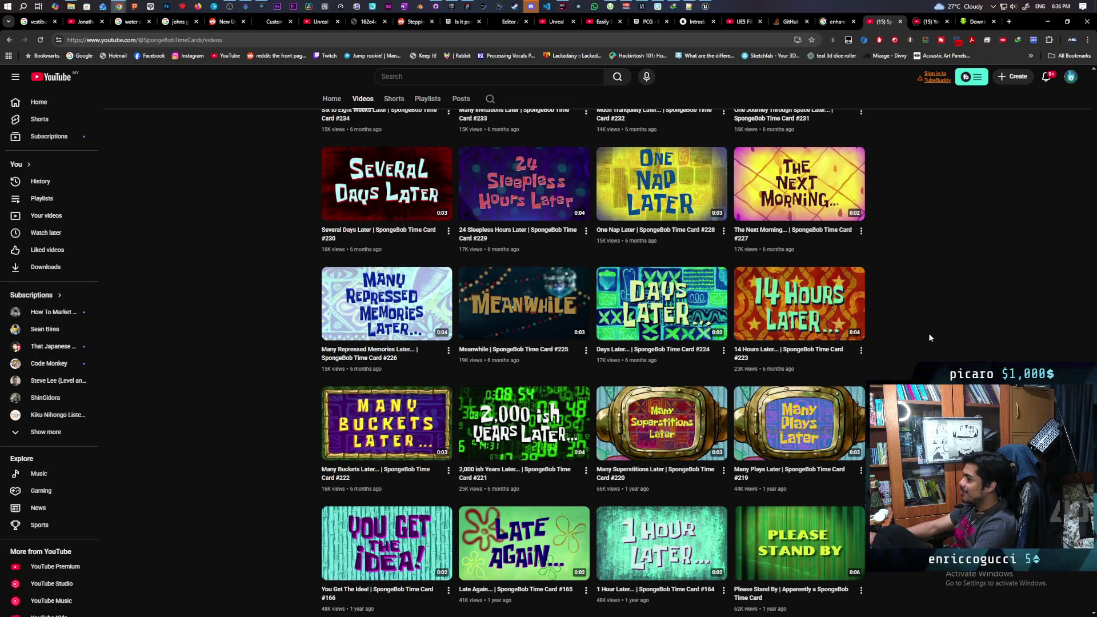
scroll(930, 338, "down", 7)
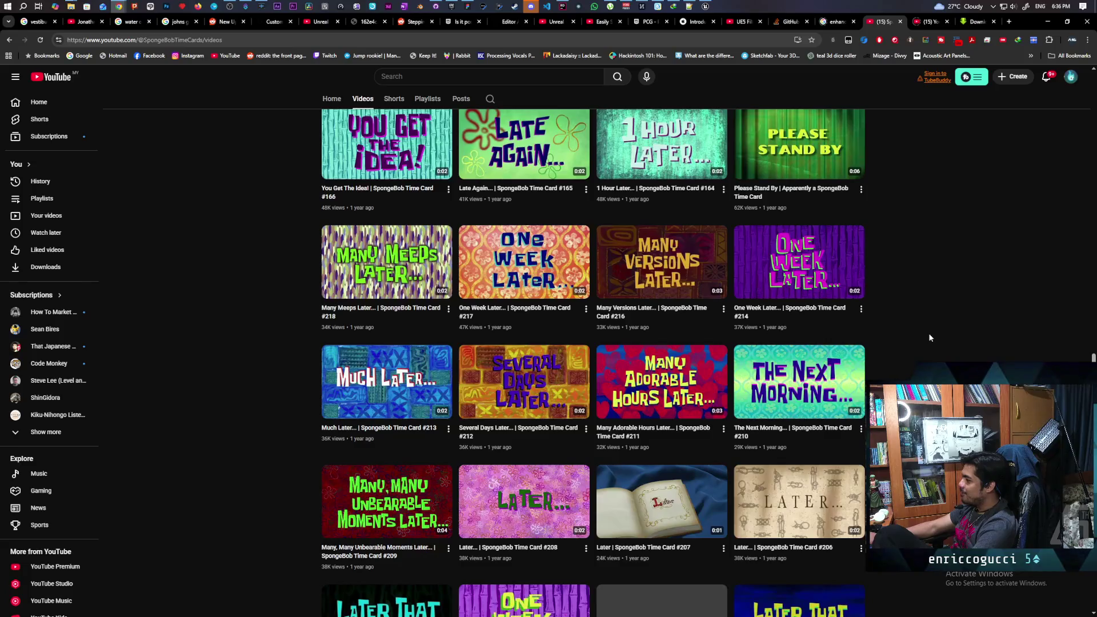
scroll(929, 337, "down", 6)
scroll(929, 338, "down", 3)
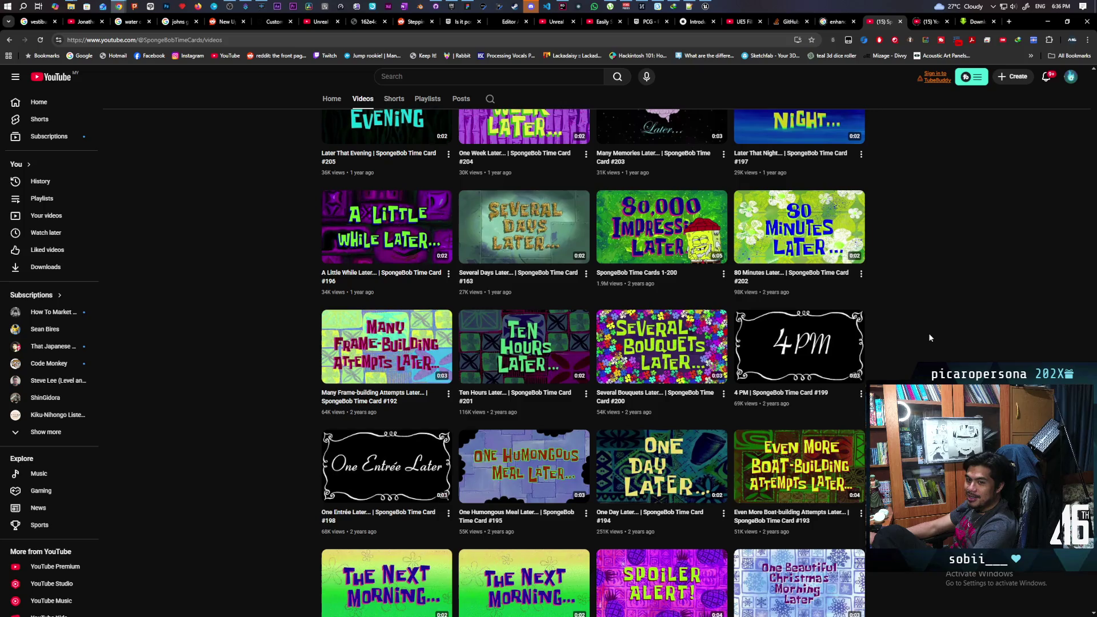
scroll(929, 338, "down", 3)
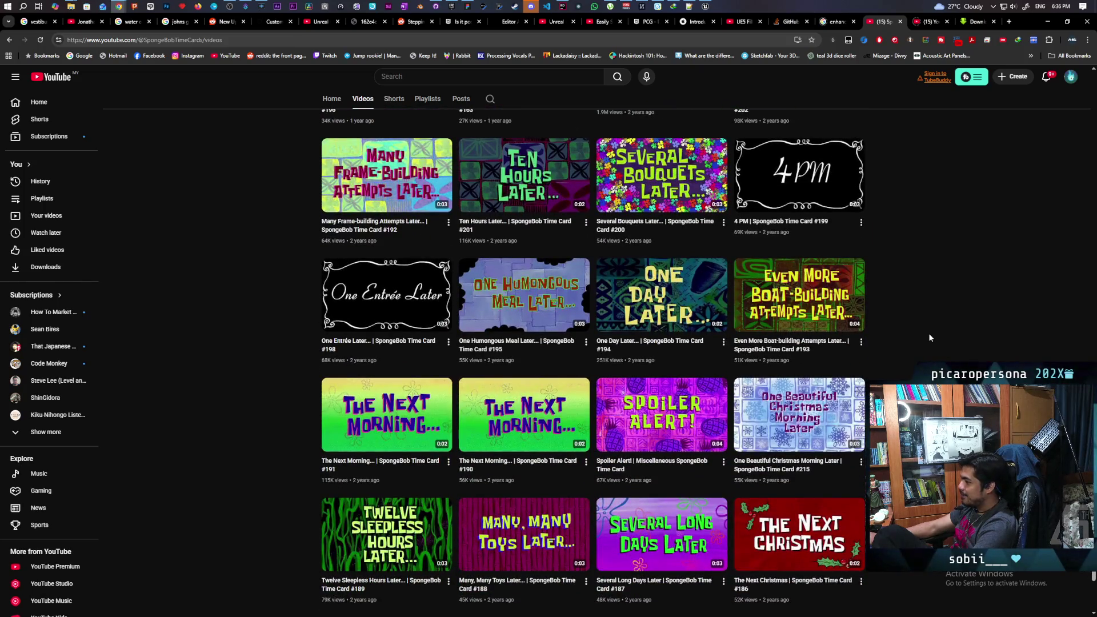
scroll(930, 337, "down", 3)
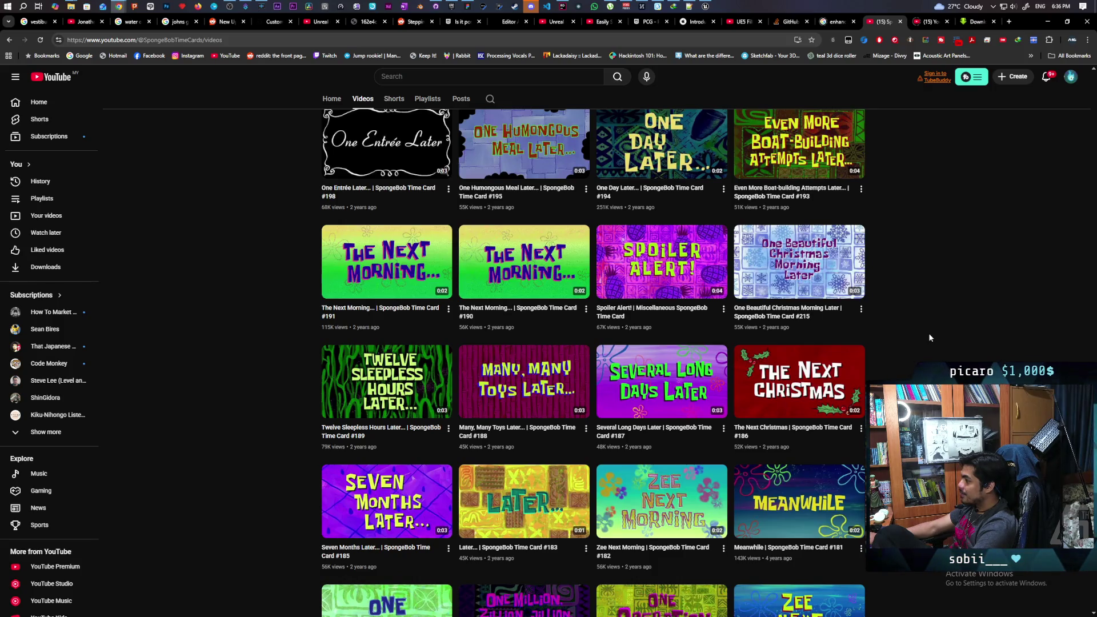
scroll(930, 337, "down", 2)
scroll(930, 338, "down", 3)
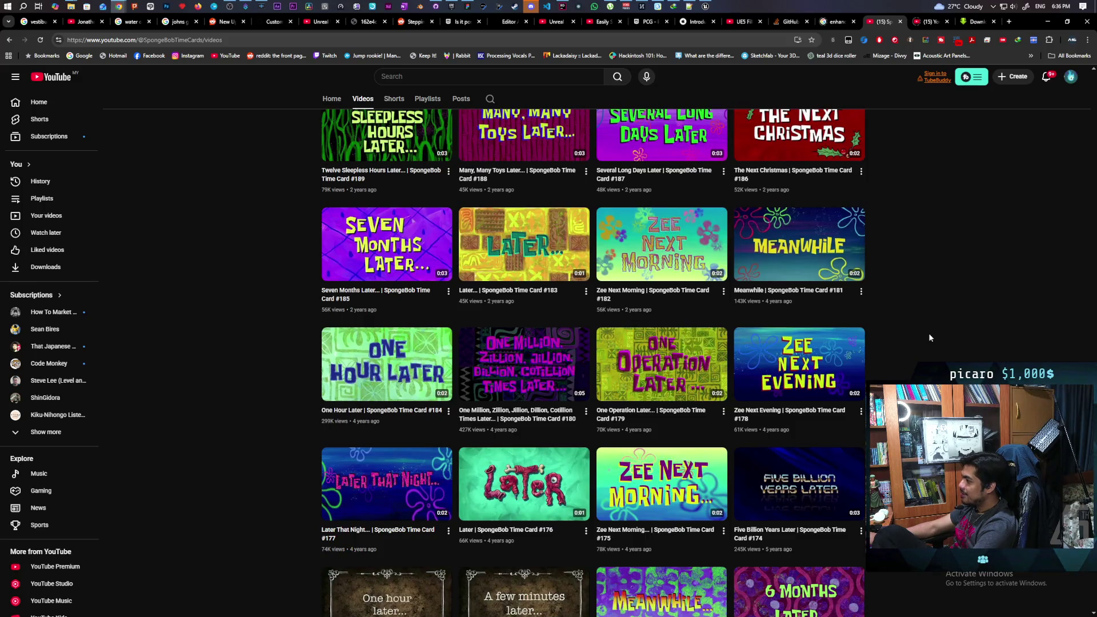
scroll(930, 338, "down", 3)
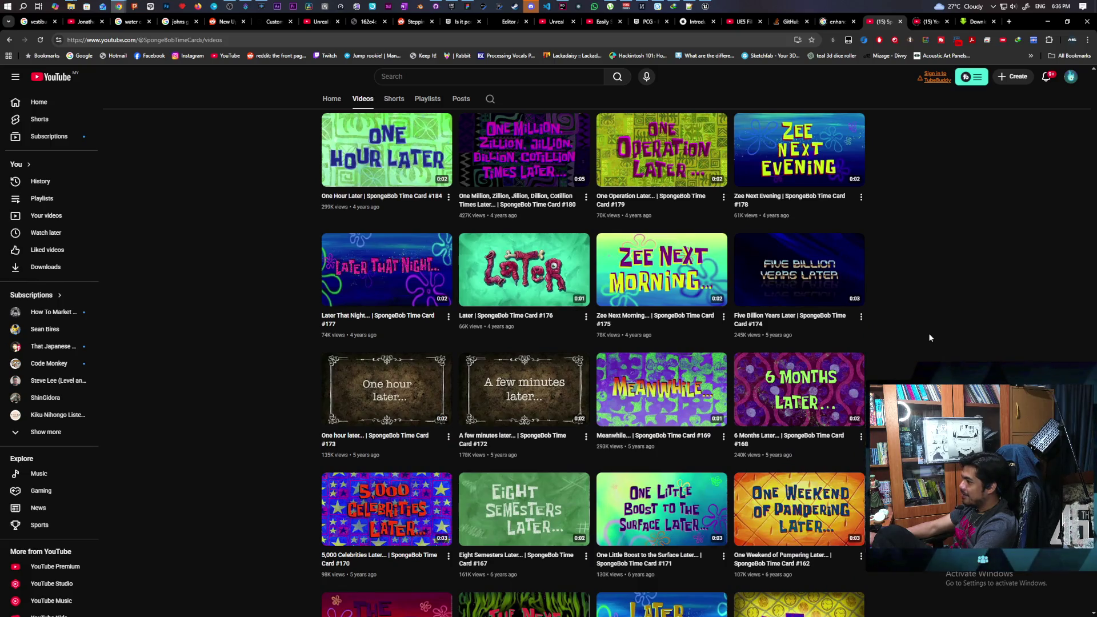
scroll(929, 337, "down", 2)
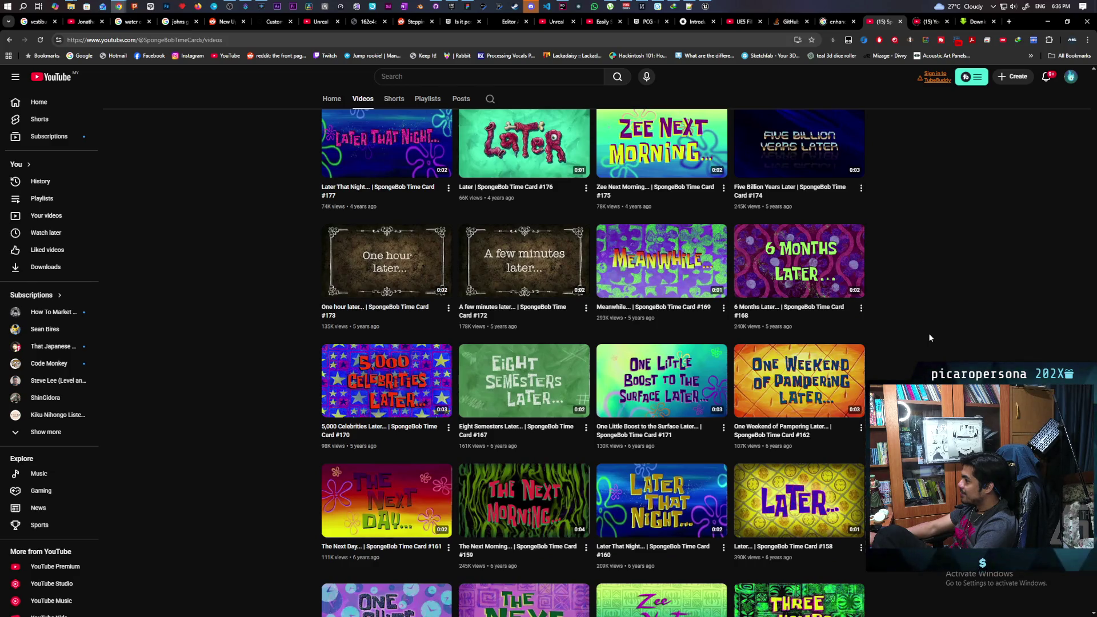
scroll(930, 338, "down", 6)
scroll(929, 339, "down", 12)
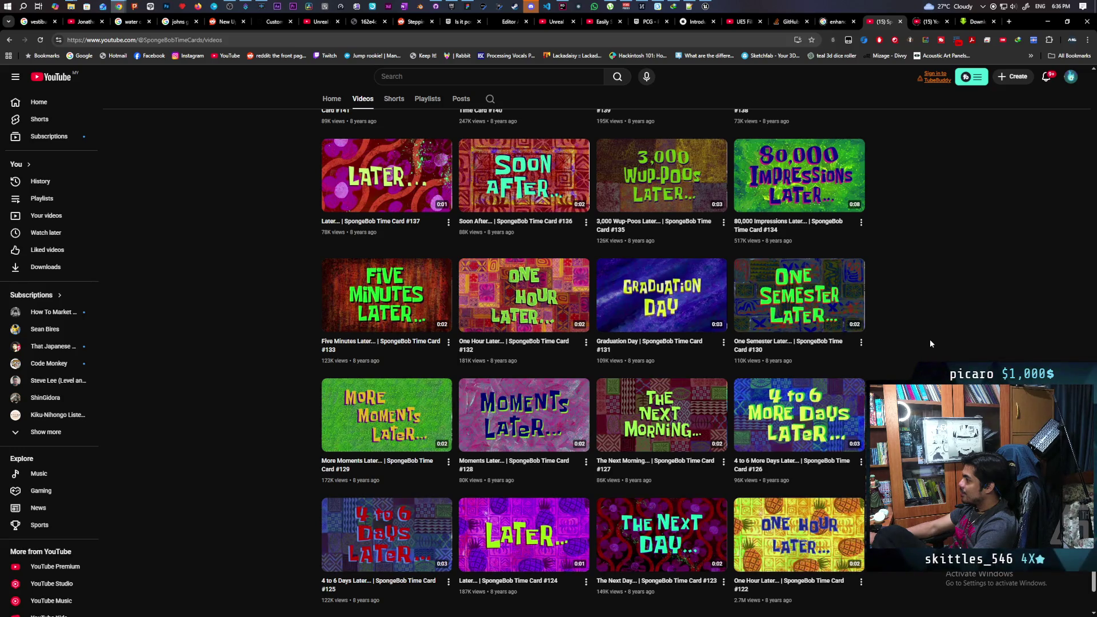
mouse_move(705, 325)
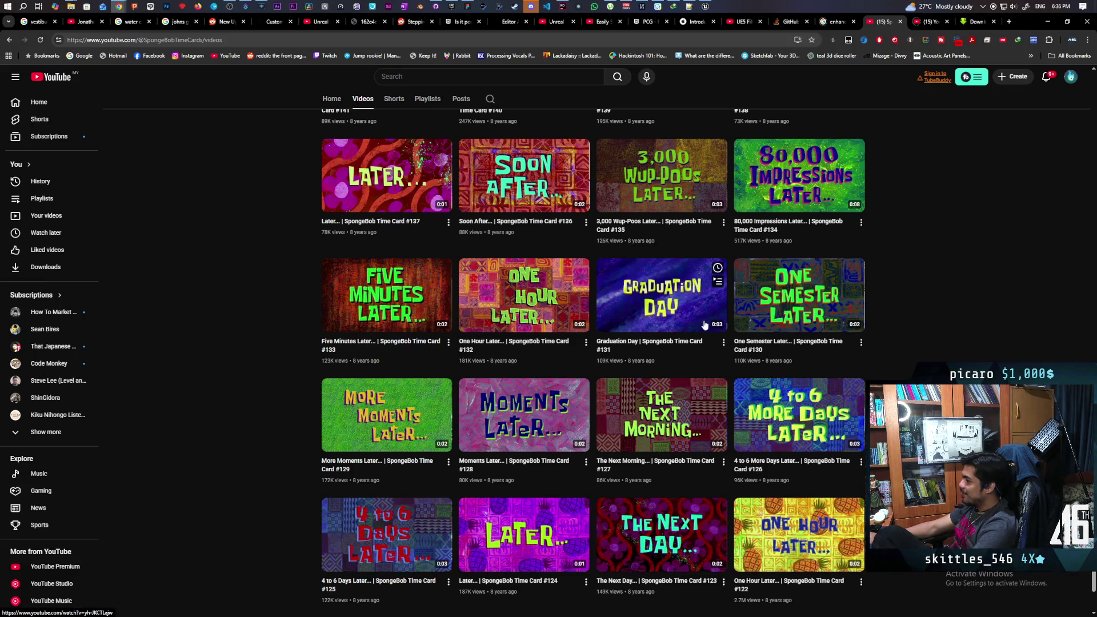
scroll(928, 329, "down", 3)
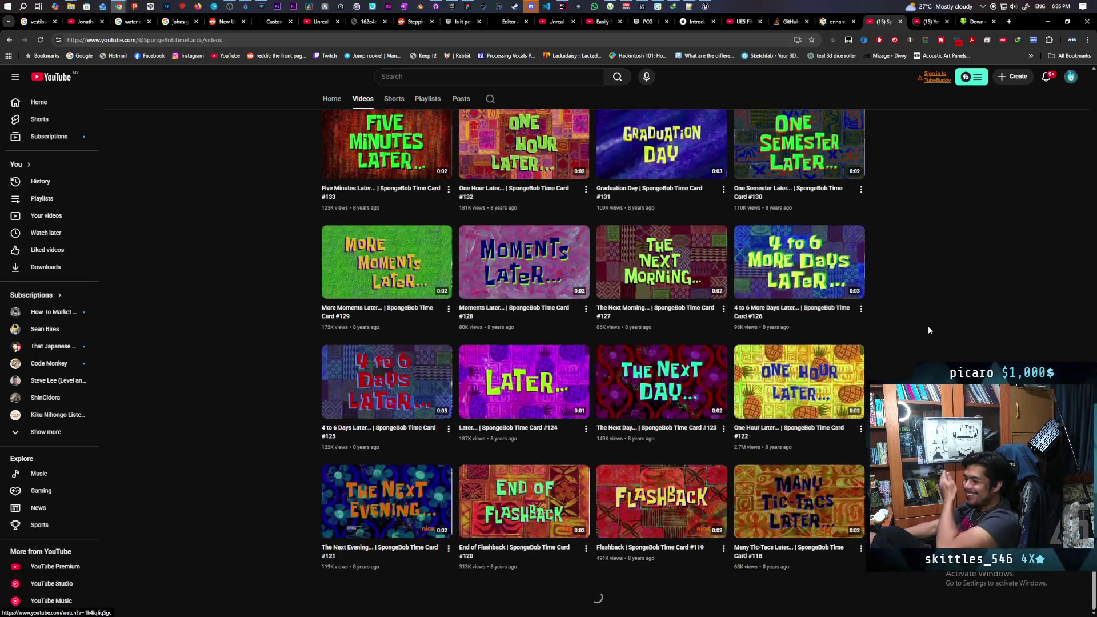
scroll(928, 330, "down", 5)
scroll(928, 330, "down", 2)
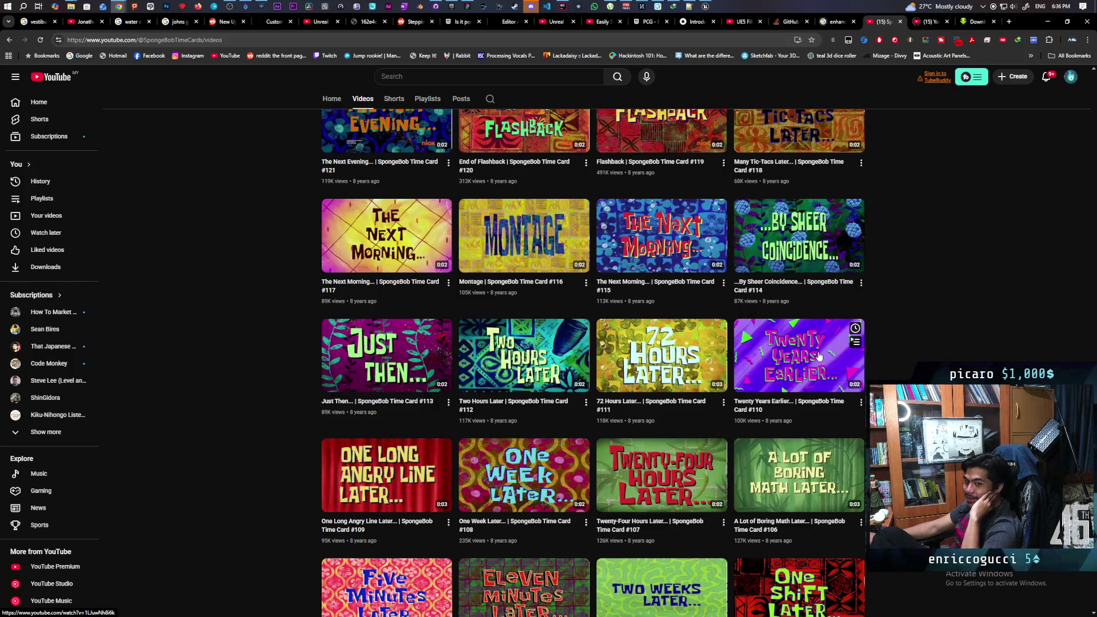
scroll(819, 356, "down", 3)
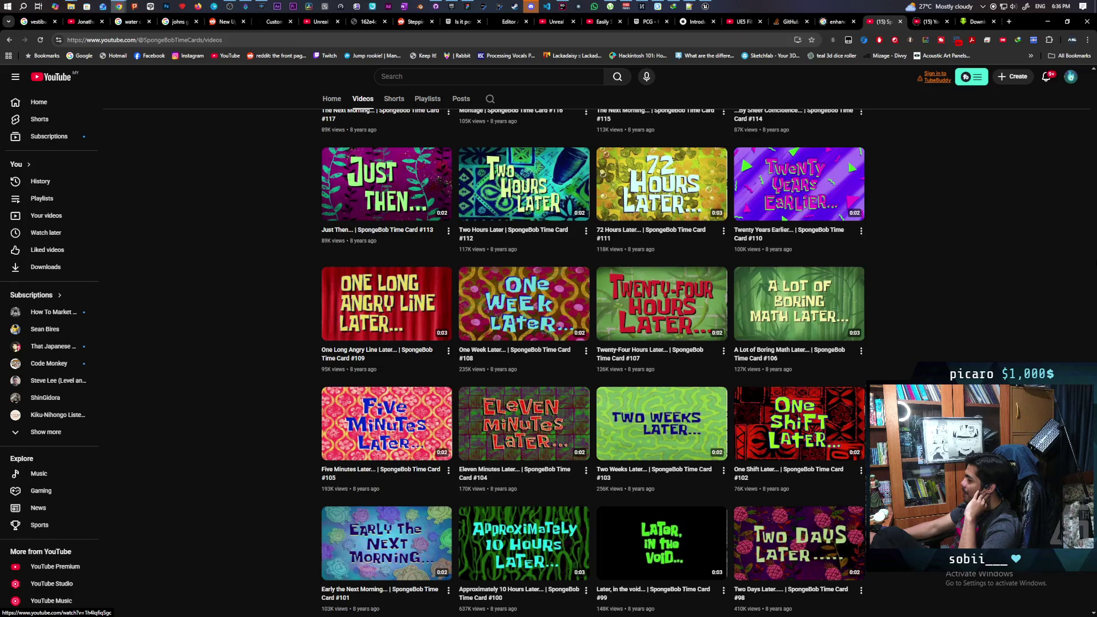
scroll(1094, 594, "down", 7)
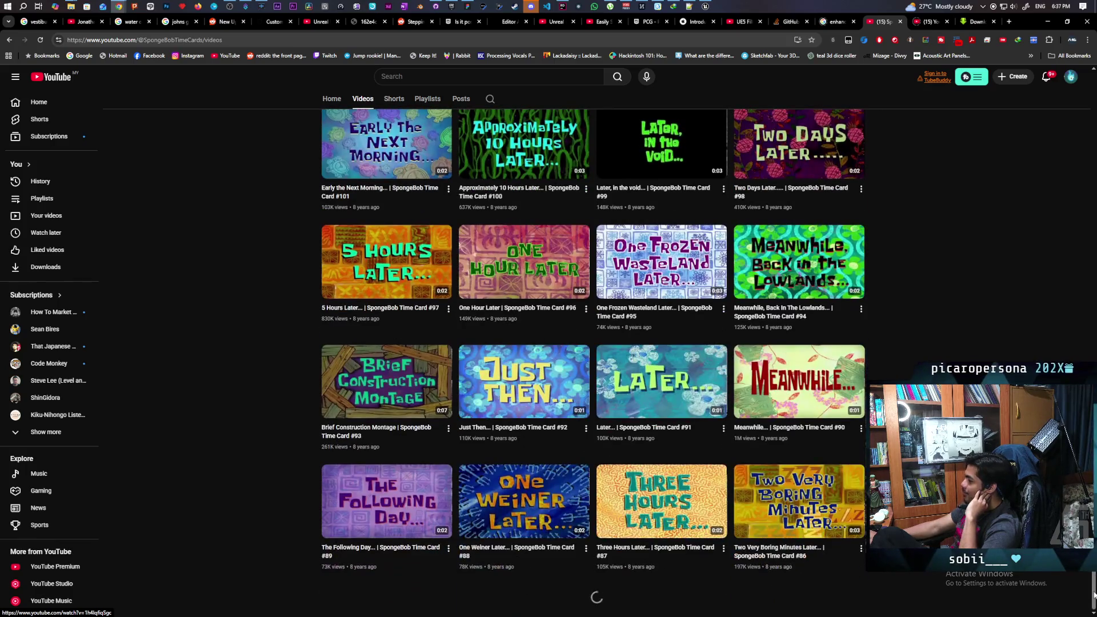
scroll(1094, 594, "down", 15)
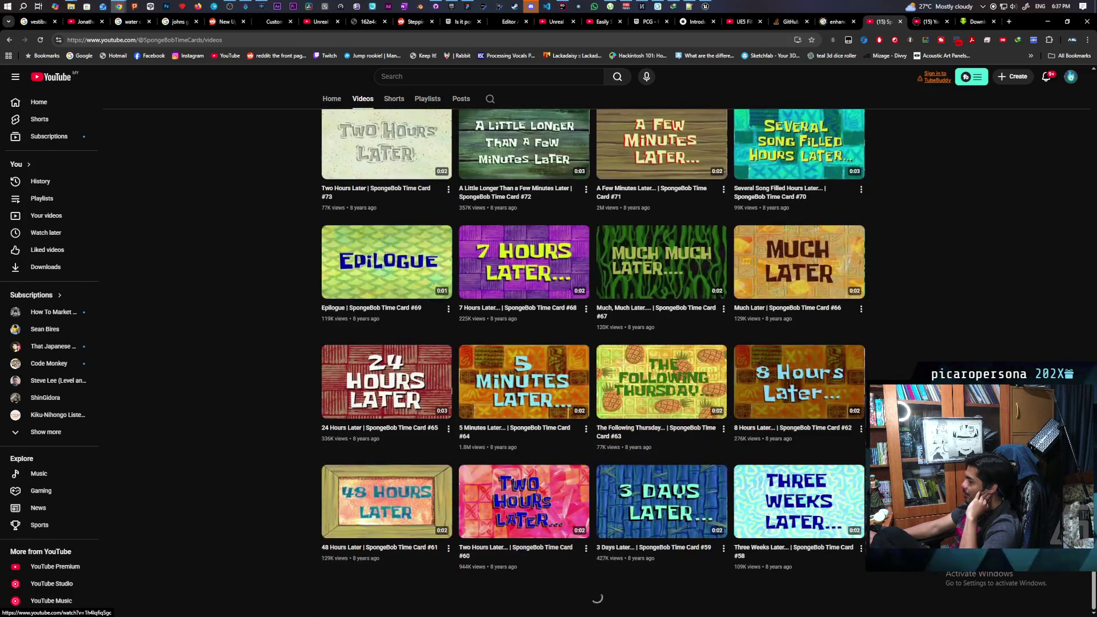
scroll(1094, 594, "down", 15)
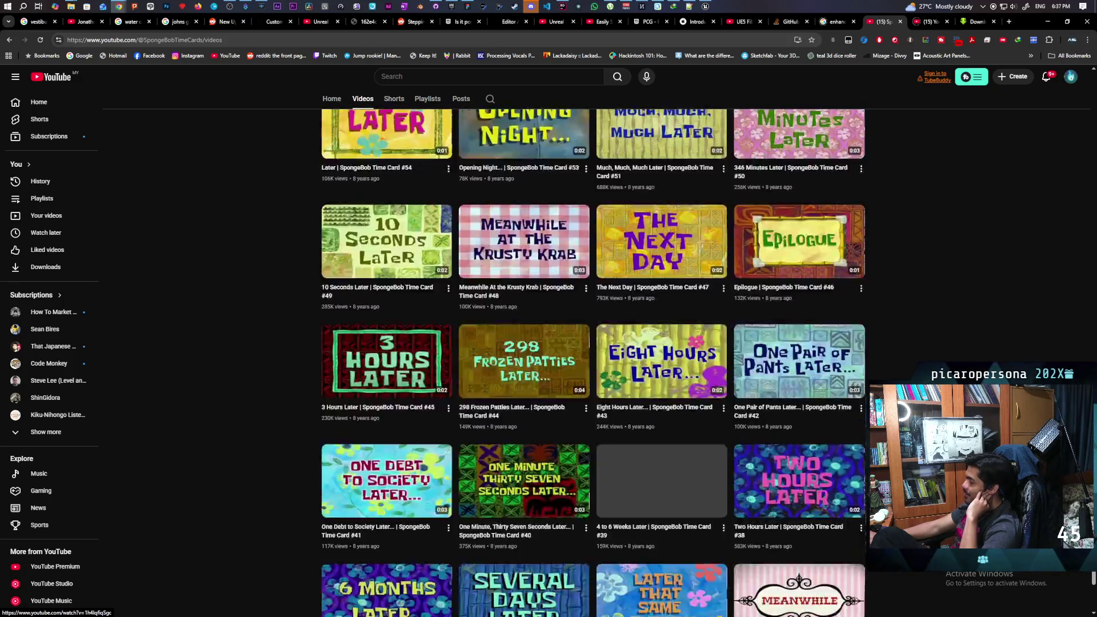
scroll(703, 363, "down", 1)
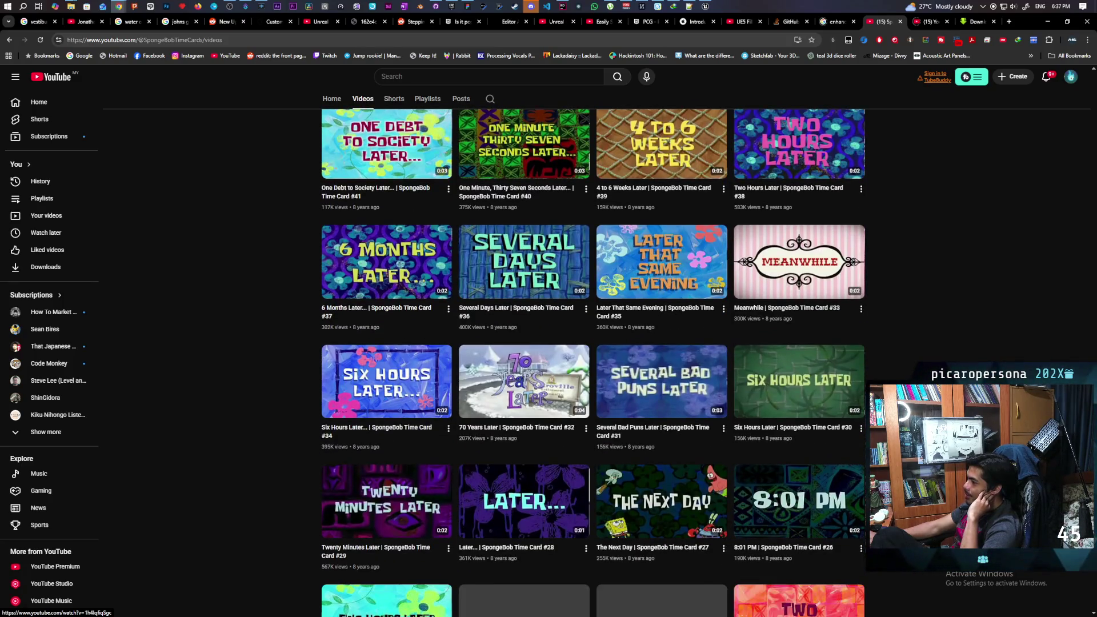
scroll(703, 363, "down", 4)
Reach Time Card #1, then play 'SpongeBob Time Card #15'.
scroll(703, 363, "up", 5)
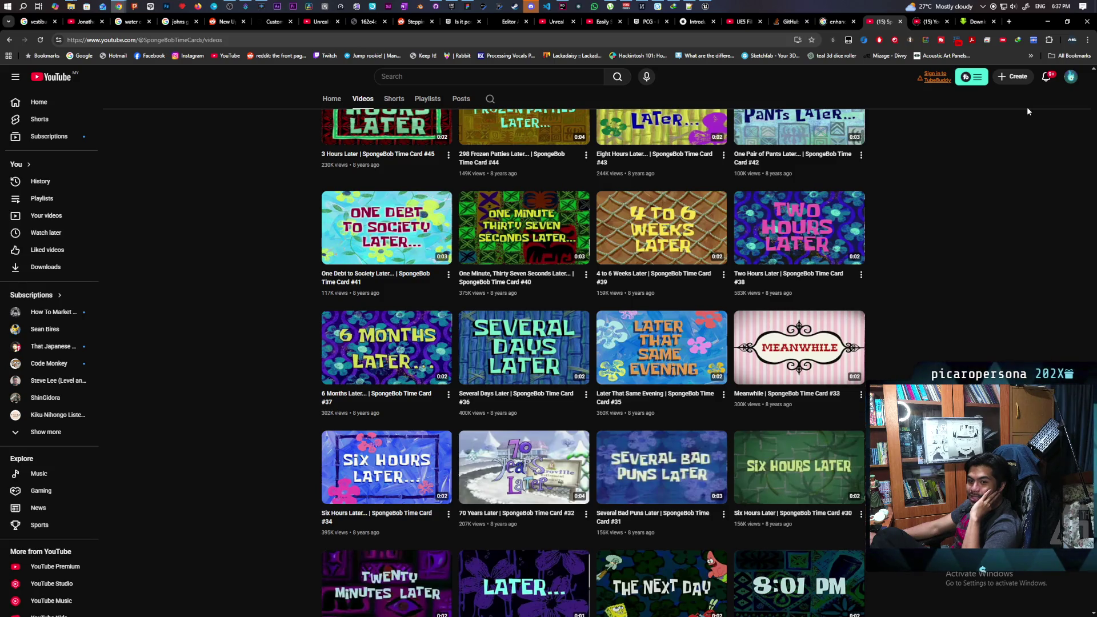
scroll(939, 313, "down", 6)
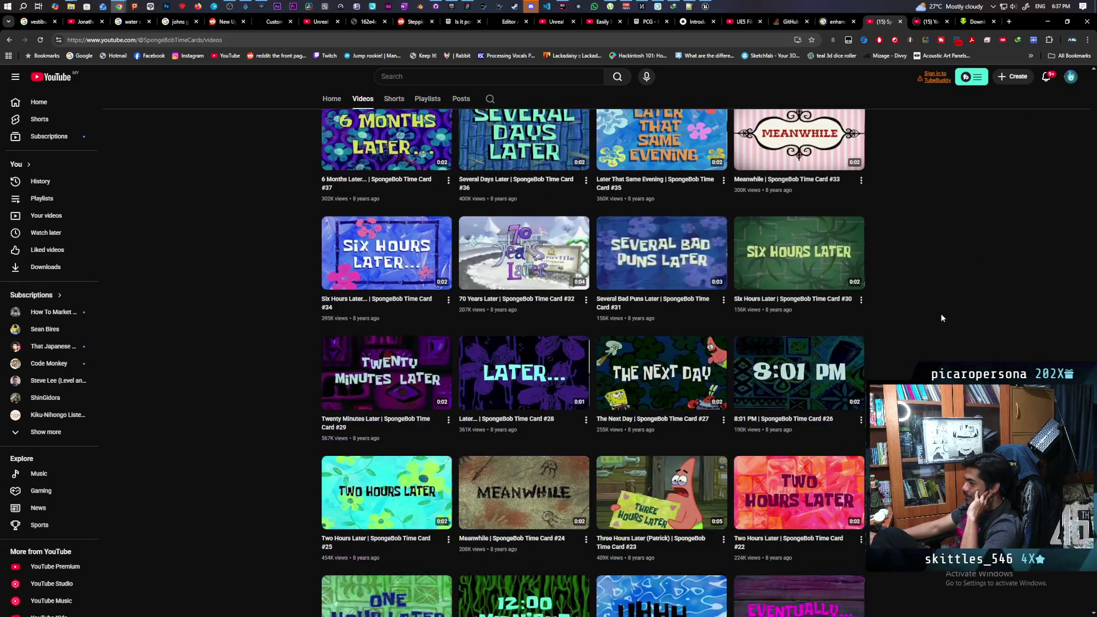
scroll(941, 318, "down", 3)
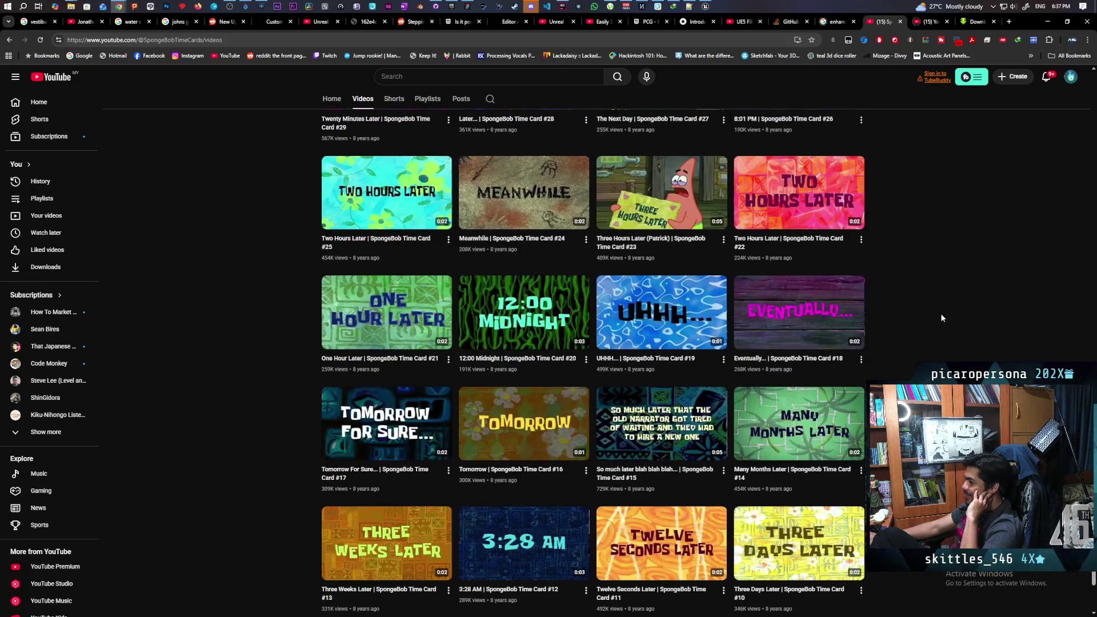
scroll(941, 318, "down", 4)
scroll(940, 314, "down", 3)
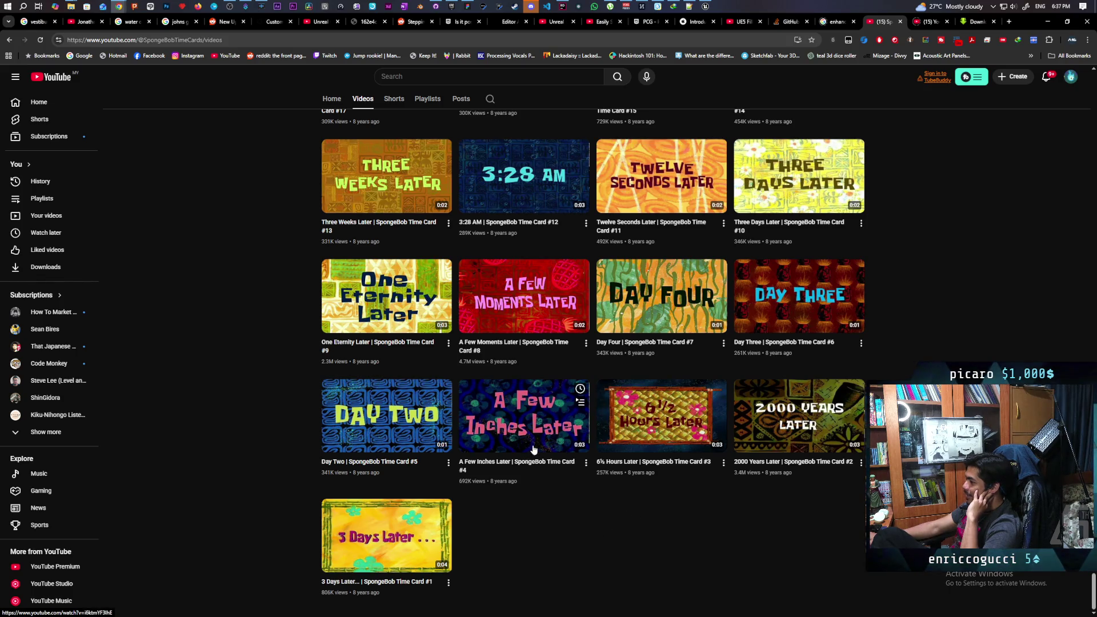
scroll(620, 526, "up", 1)
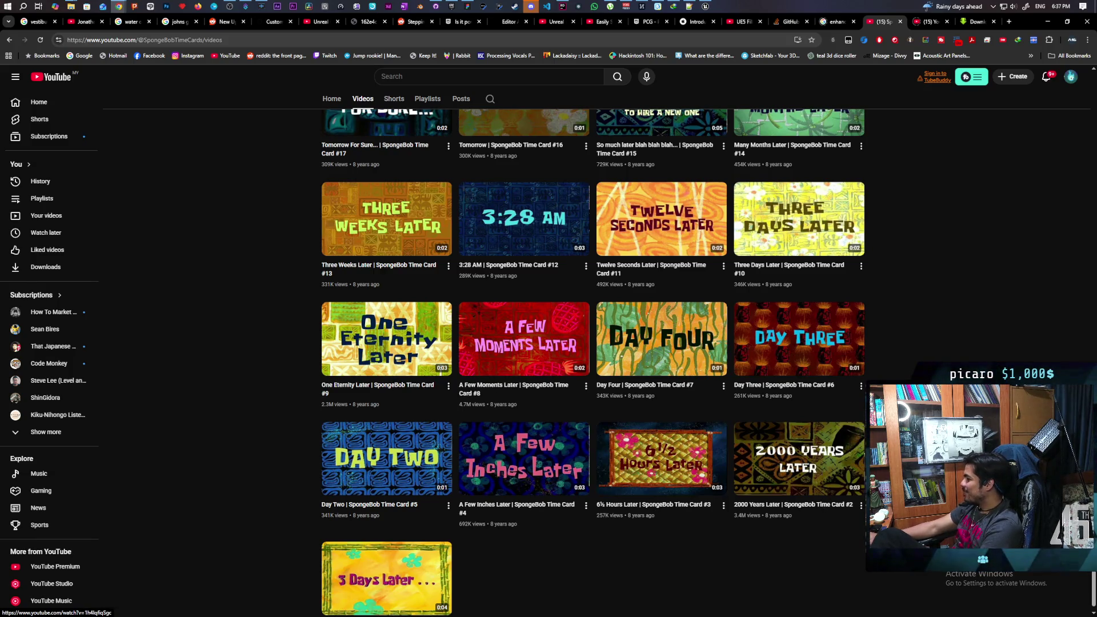
scroll(874, 366, "up", 2)
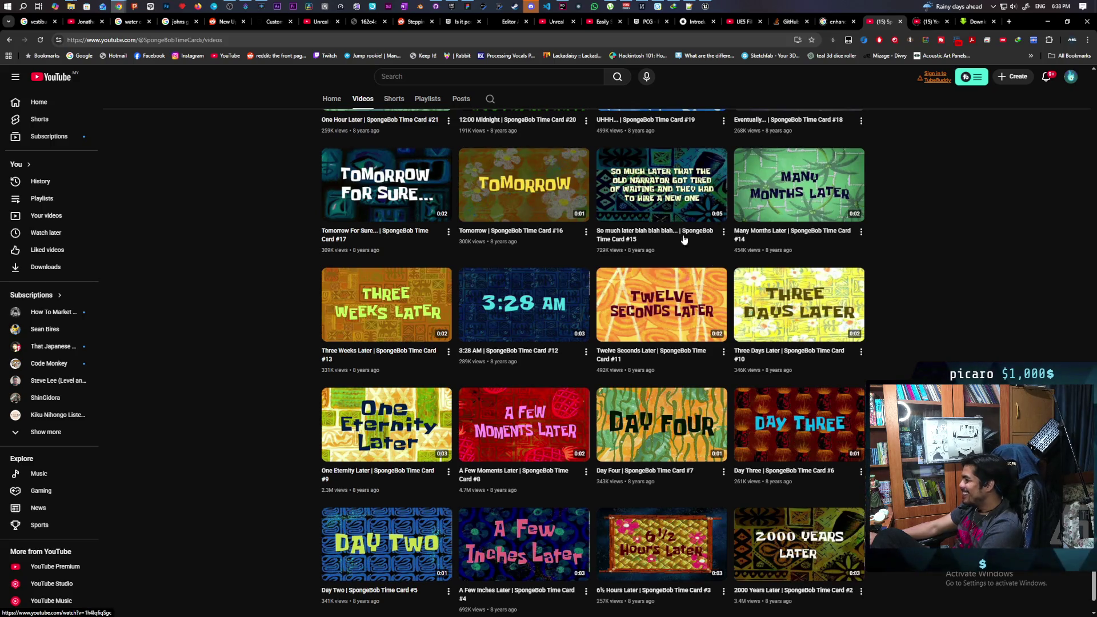
left_click(652, 198)
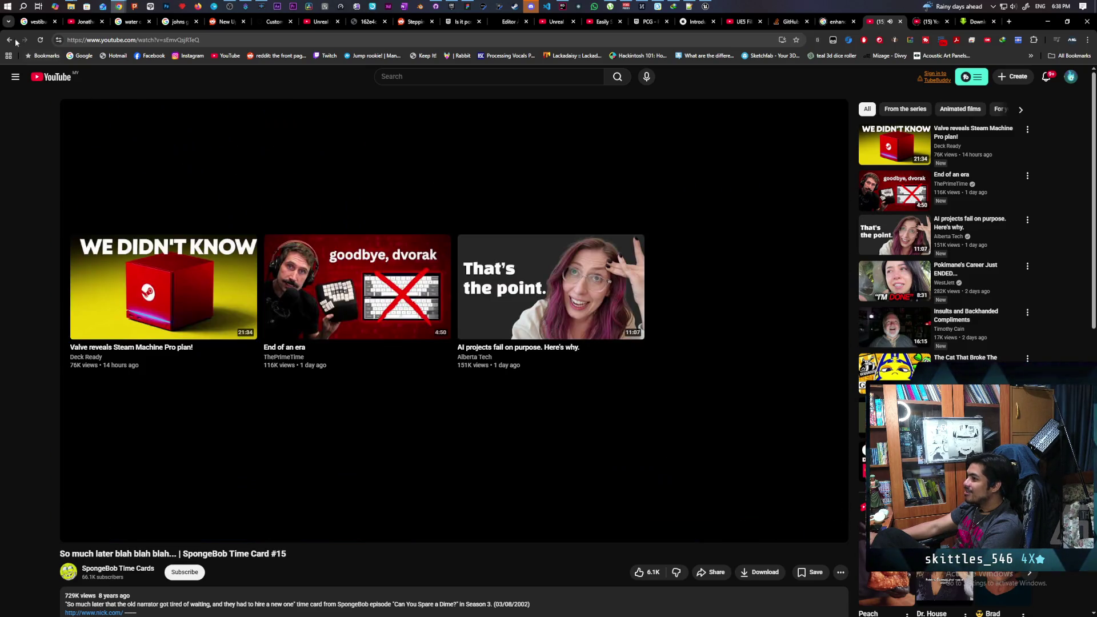
Go back to the channel's videos list.
left_click(11, 40)
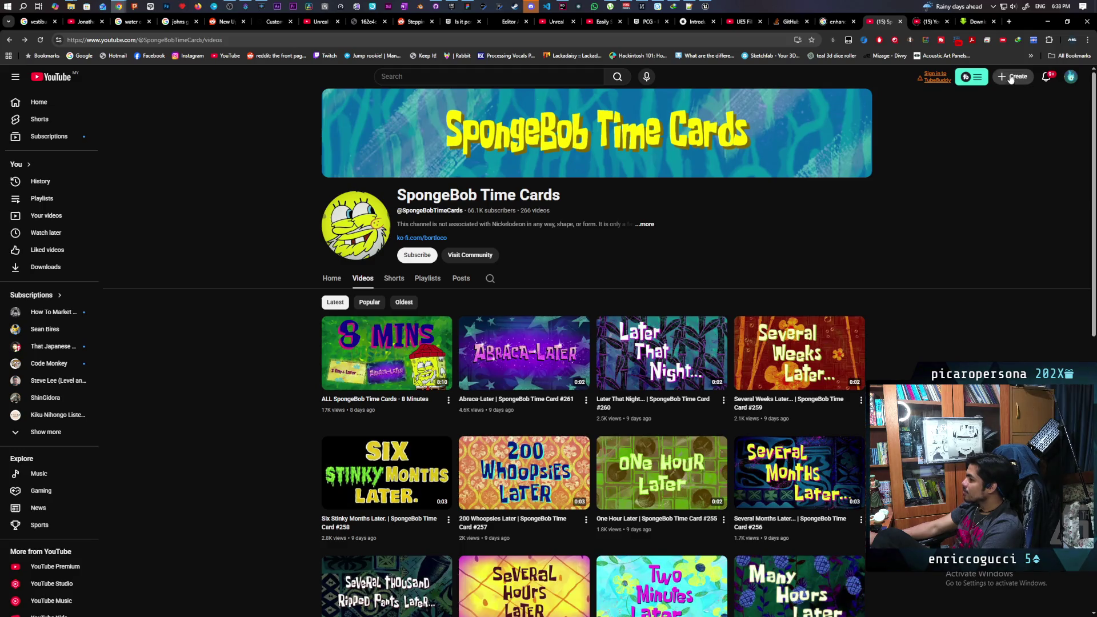
mouse_move(367, 416)
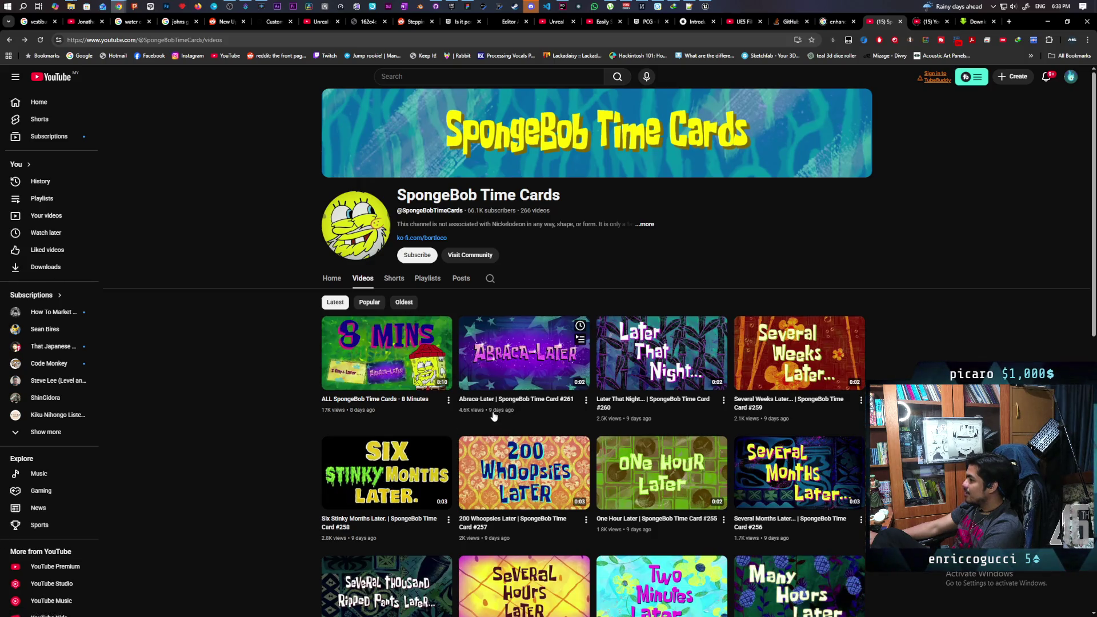
mouse_move(845, 413)
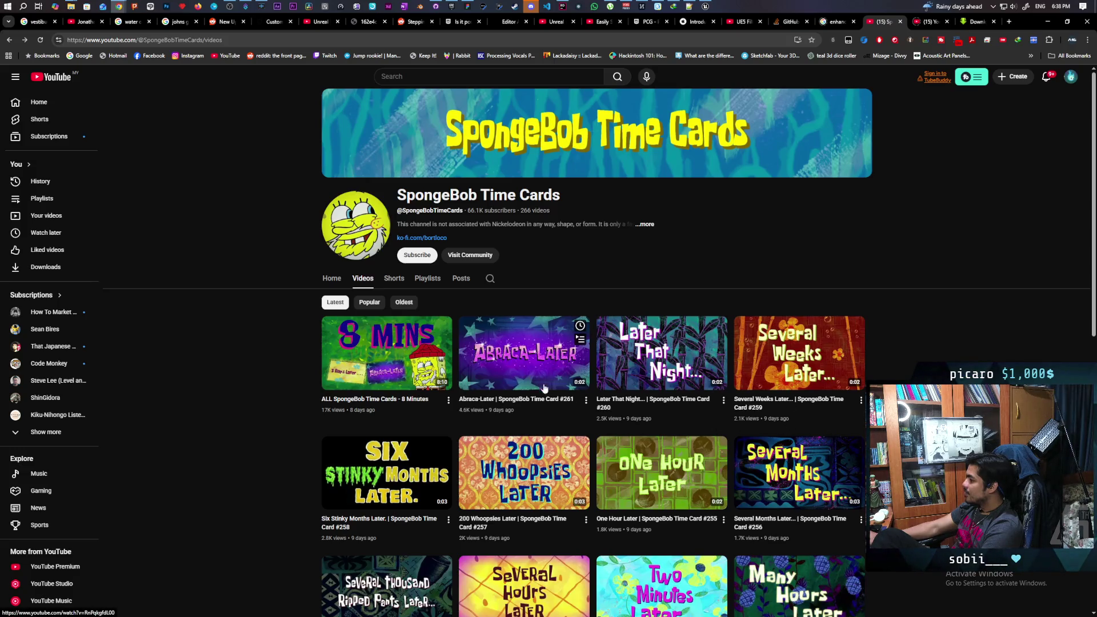
Open the Abraca-Later video in a new tab, close that tab, and minimize Chrome.
middle_click(531, 364)
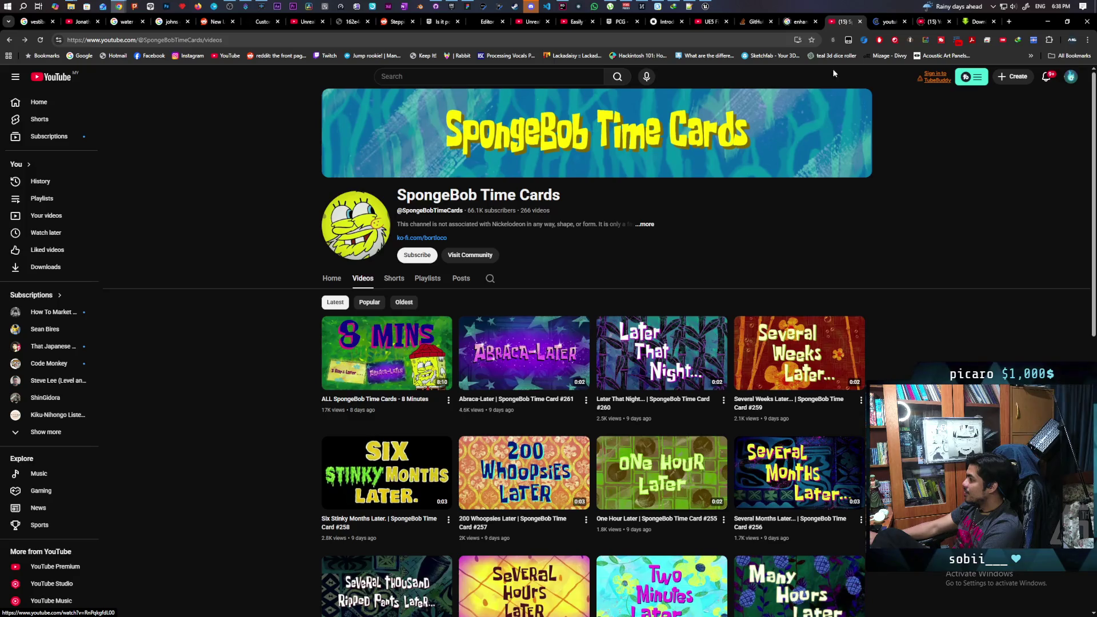
left_click(880, 21)
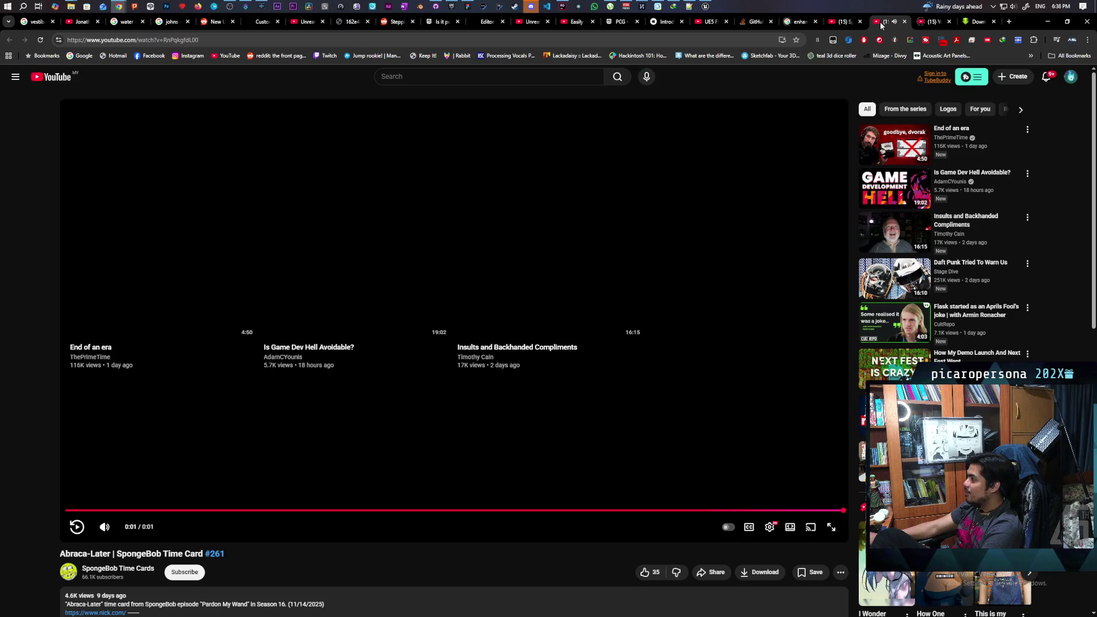
middle_click(881, 23)
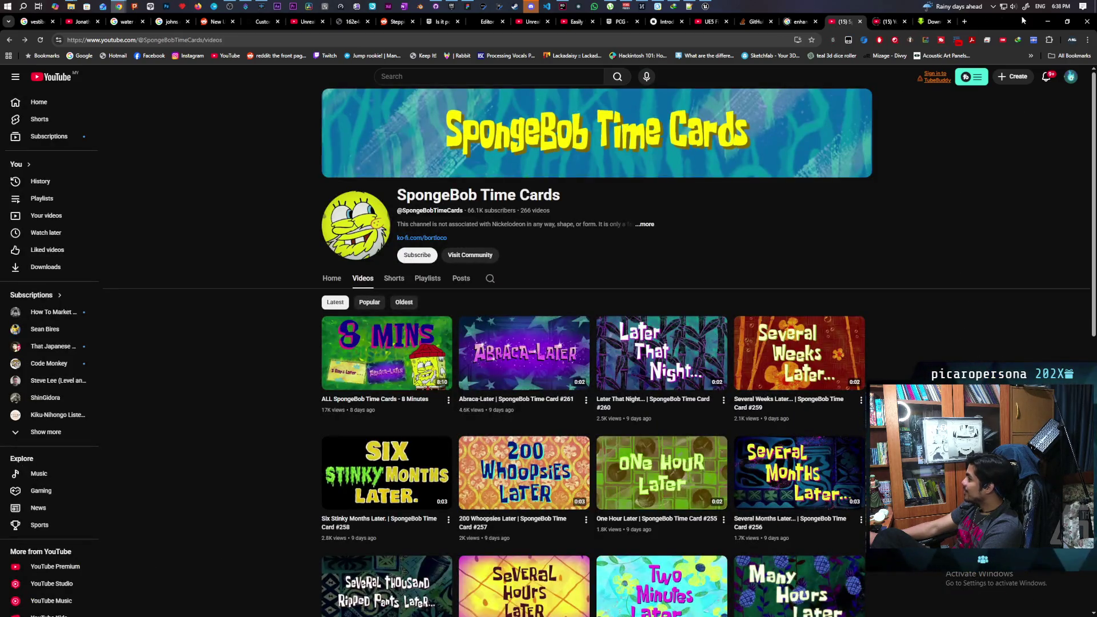
left_click(1047, 22)
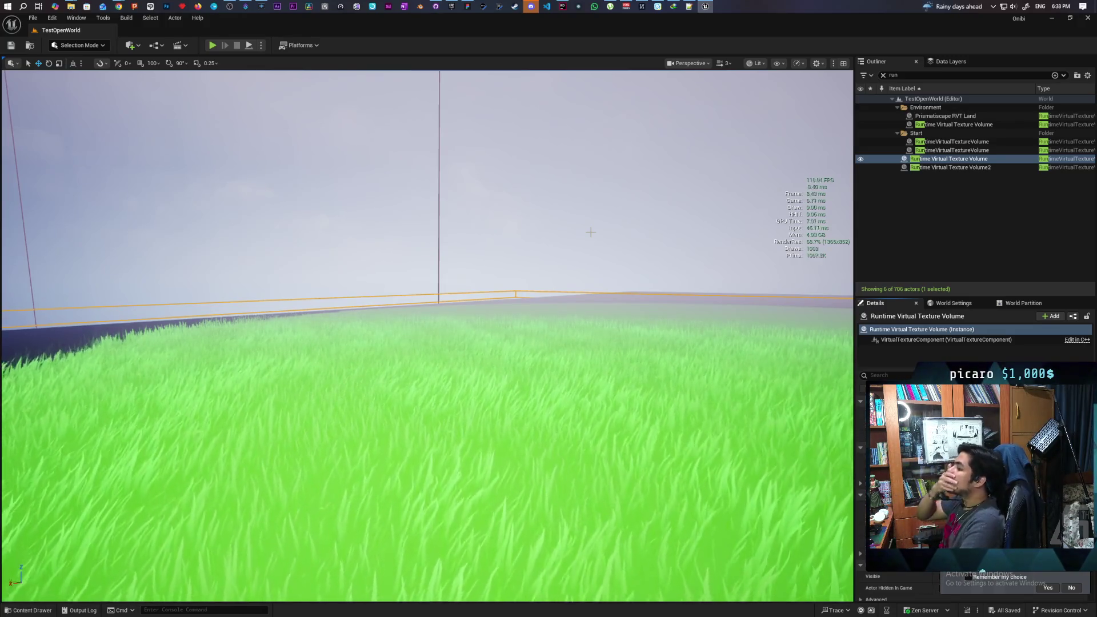
Fly the camera from the grass toward the magenta trees and turquoise pool.
mouse_move(646, 350)
left_mouse_down()
mouse_move(594, 343)
mouse_move(628, 377)
mouse_move(620, 340)
mouse_move(606, 346)
mouse_move(558, 259)
left_mouse_up()
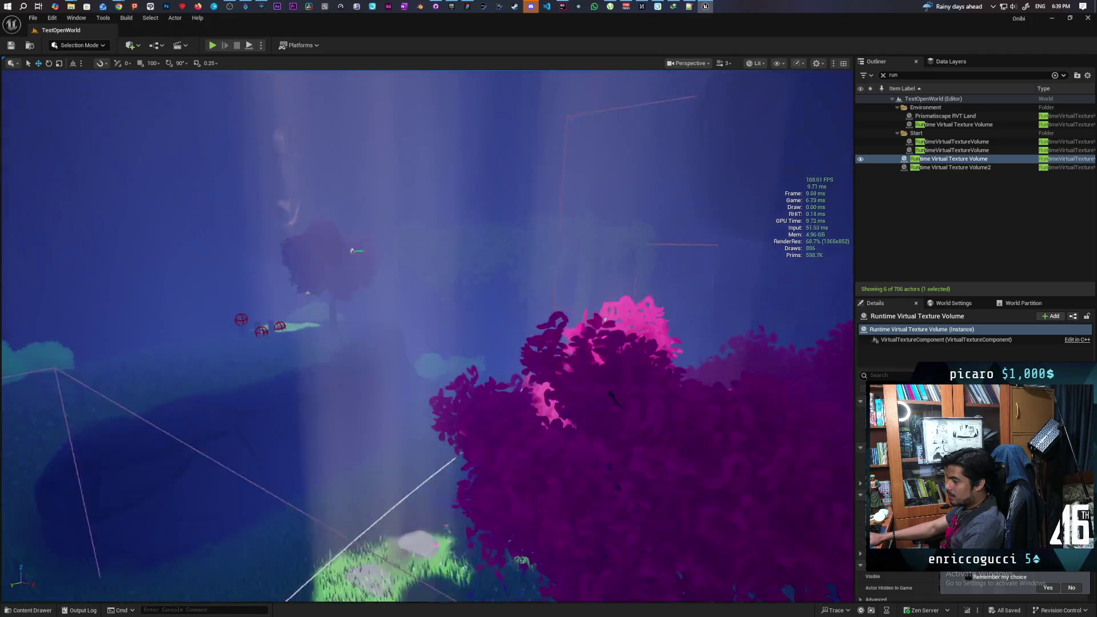
mouse_move(307, 292)
left_mouse_down()
mouse_move(307, 269)
mouse_move(275, 240)
left_mouse_up()
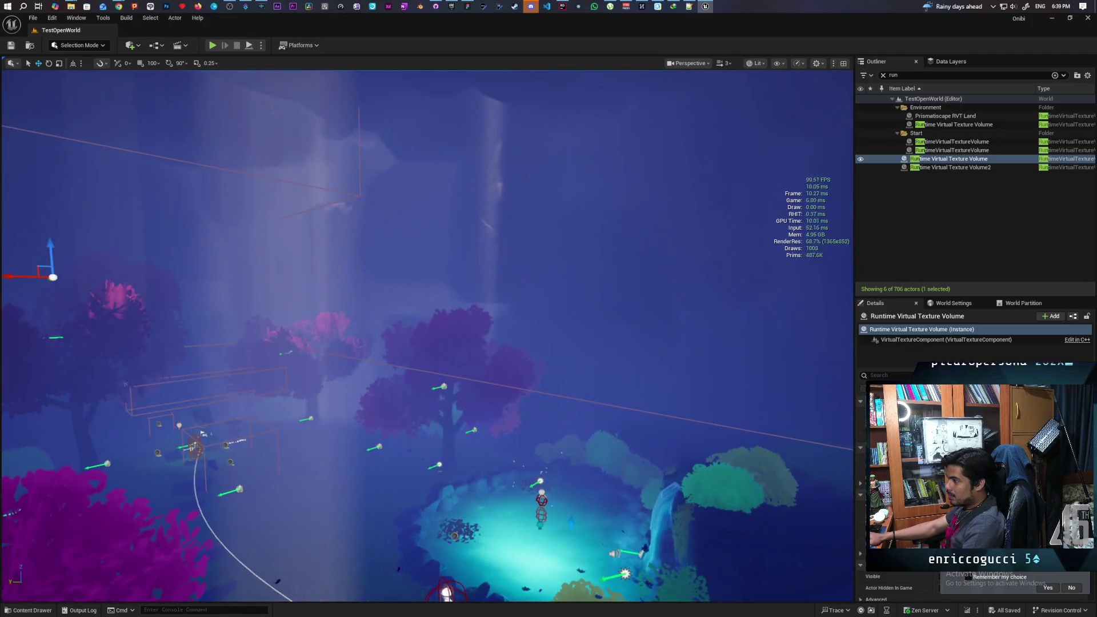
Select PCG_Flowers2, clear the Outliner filter, and frame the volume in the viewport.
left_click(606, 401)
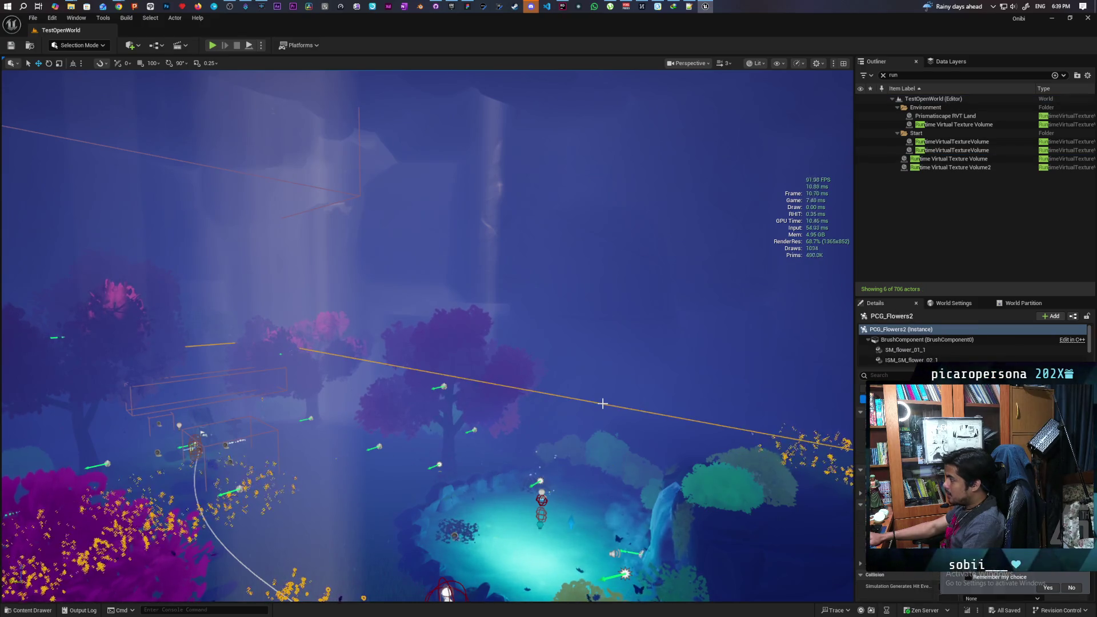
left_click(883, 76)
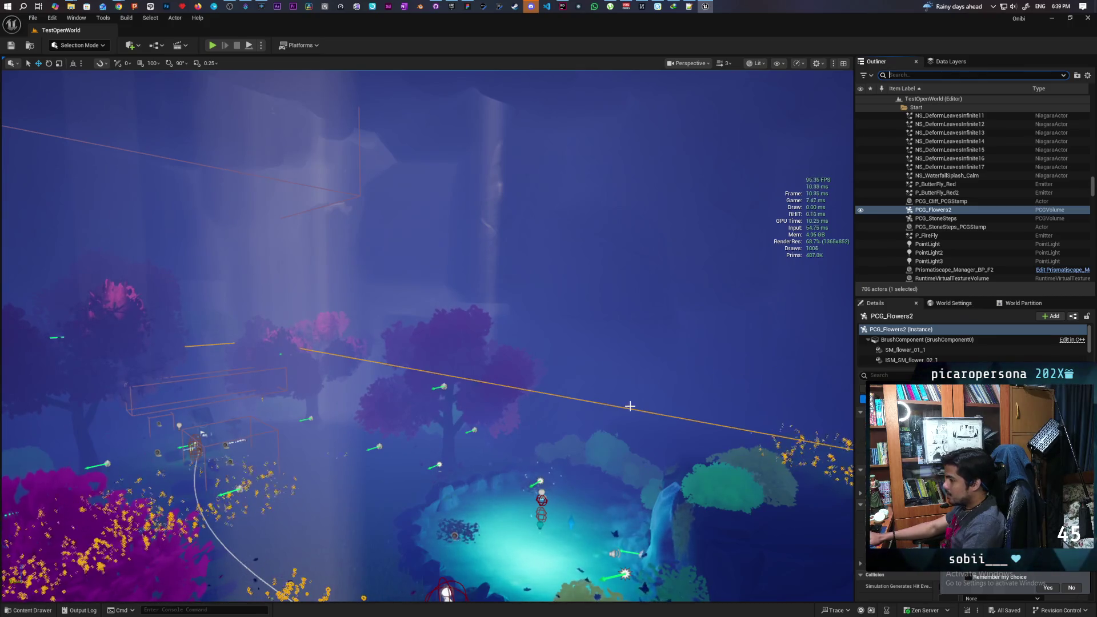
key("f")
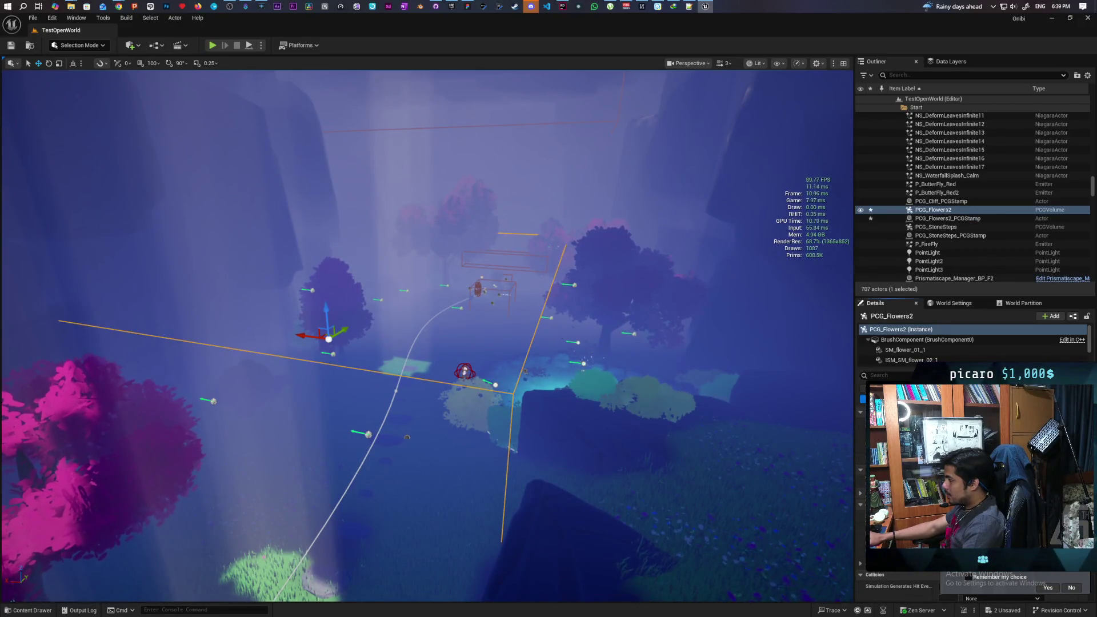
key("w")
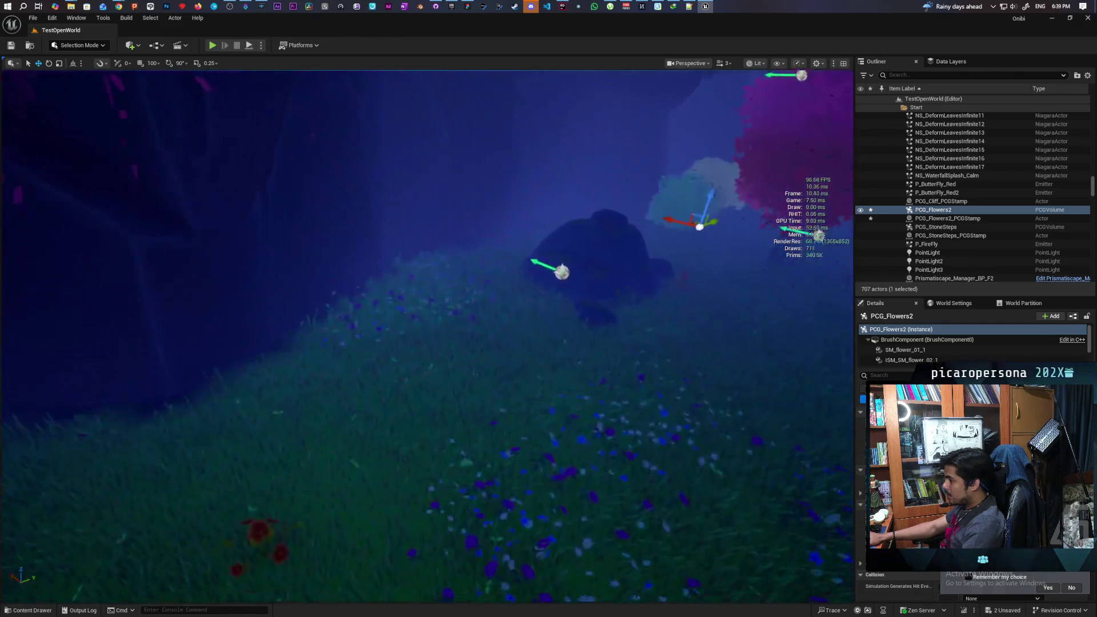
key("s")
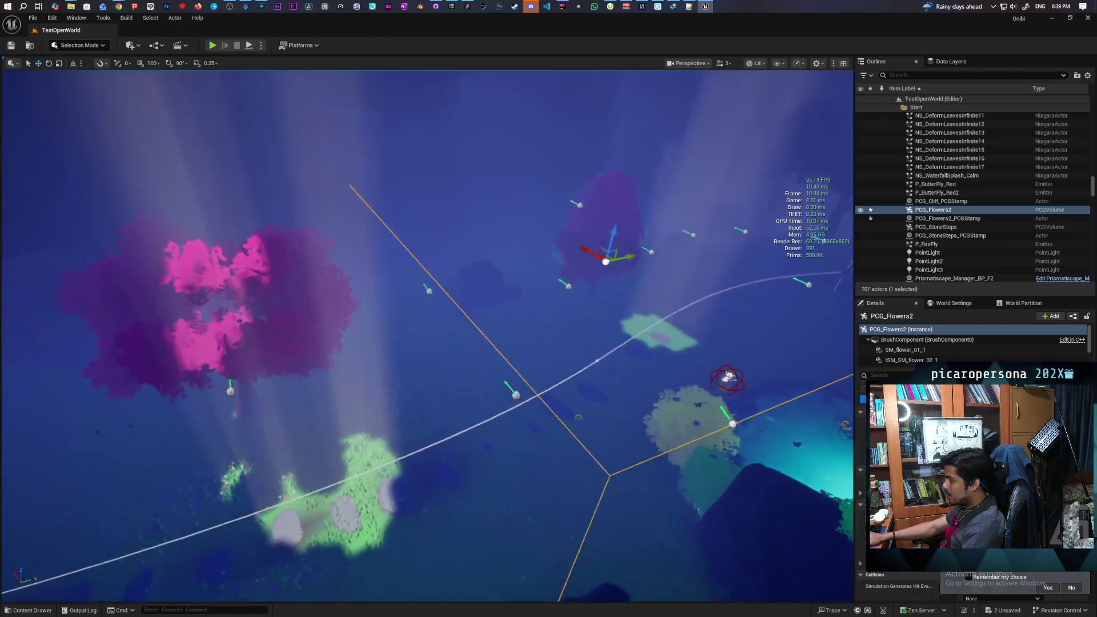
key("d")
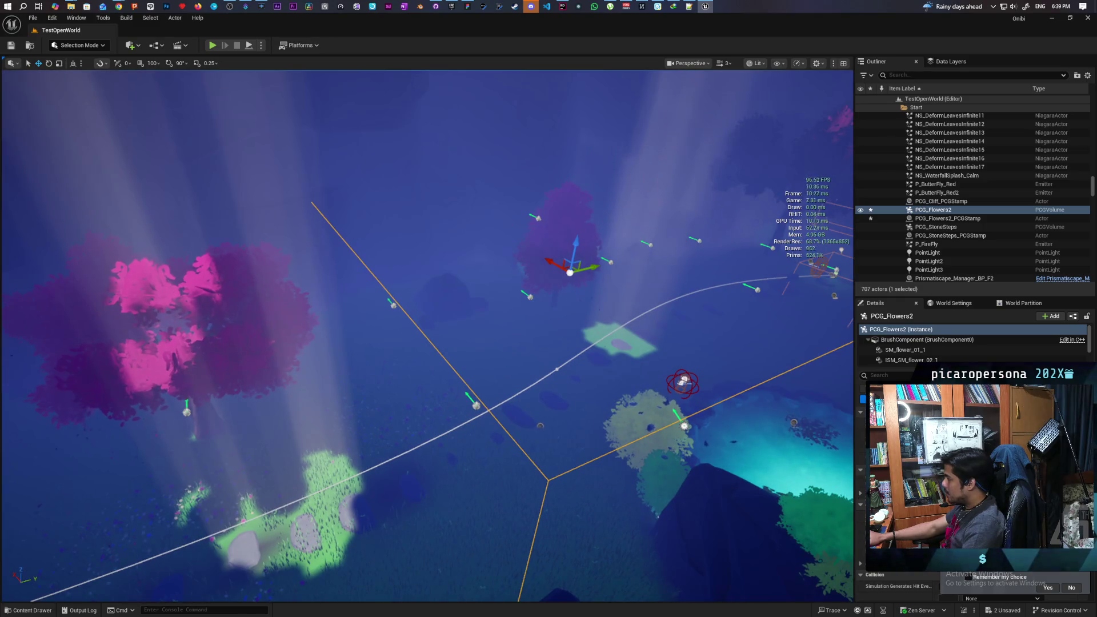
scroll(897, 571, "down", 2)
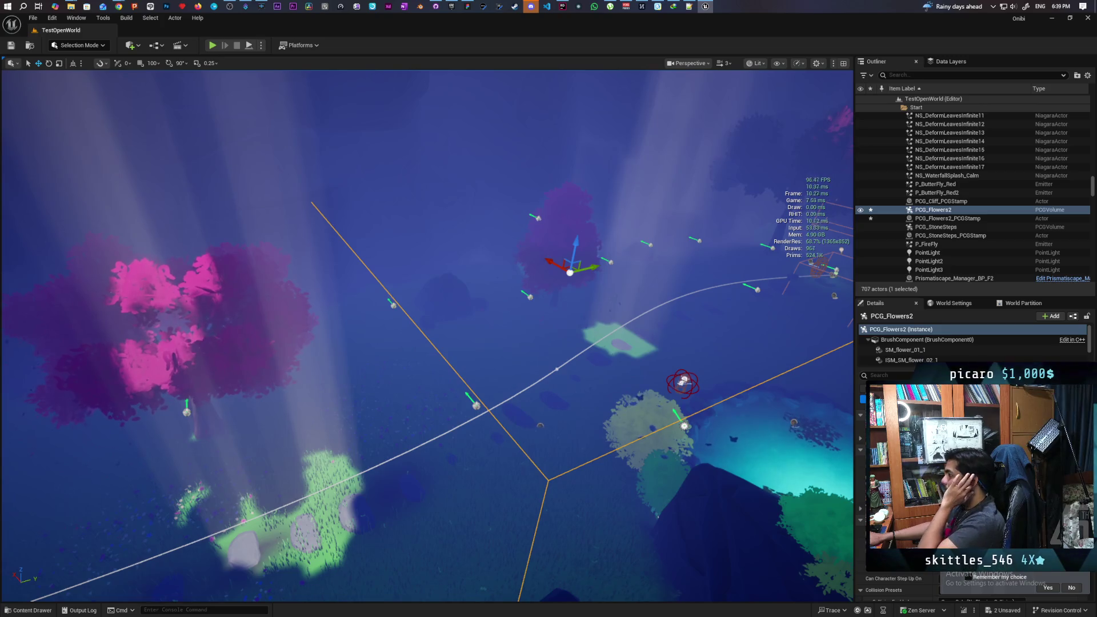
Check the PCG_Flowers2_PCGStamp actor, then delete the PCG_Flowers2 volume.
left_click(958, 219)
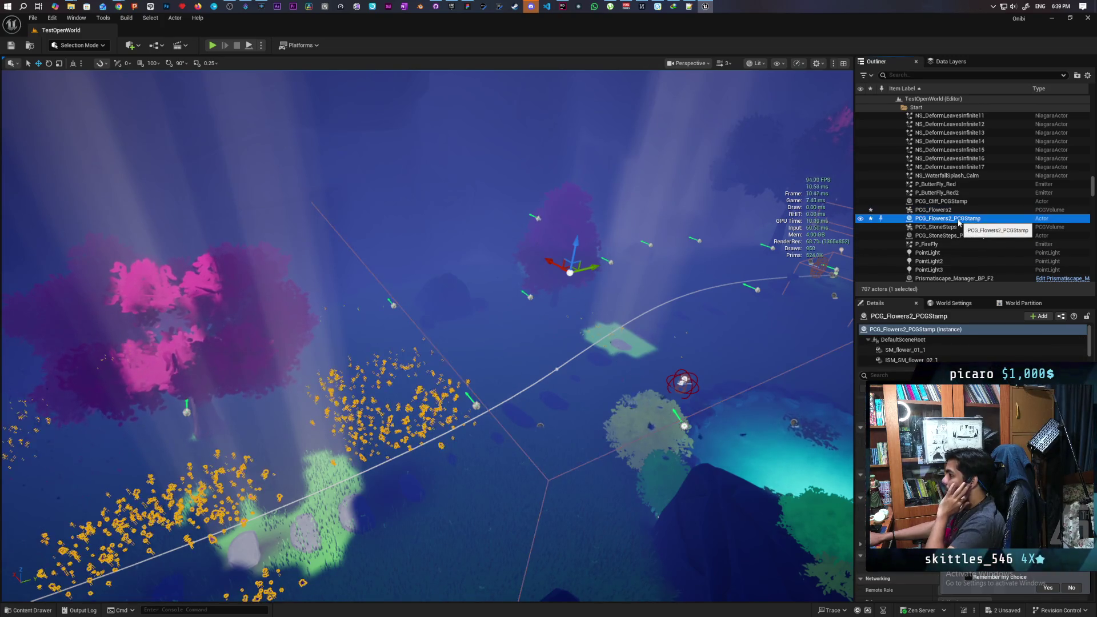
left_click(954, 211)
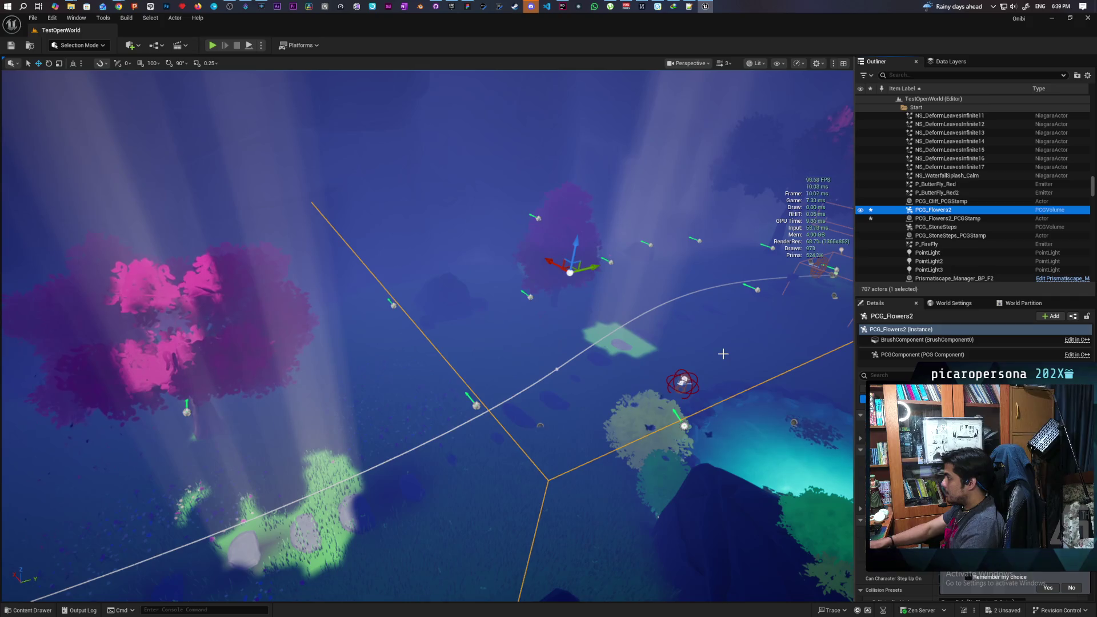
key("Delete")
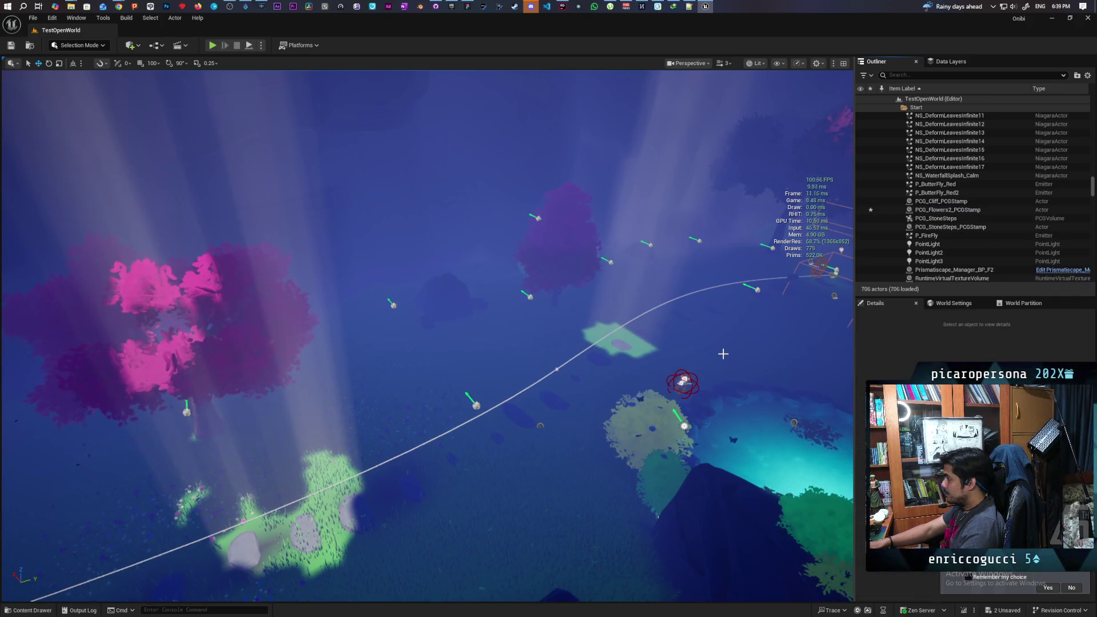
Fly from the pink forest and pond out to the grey walls and dark landscape plane.
key("w")
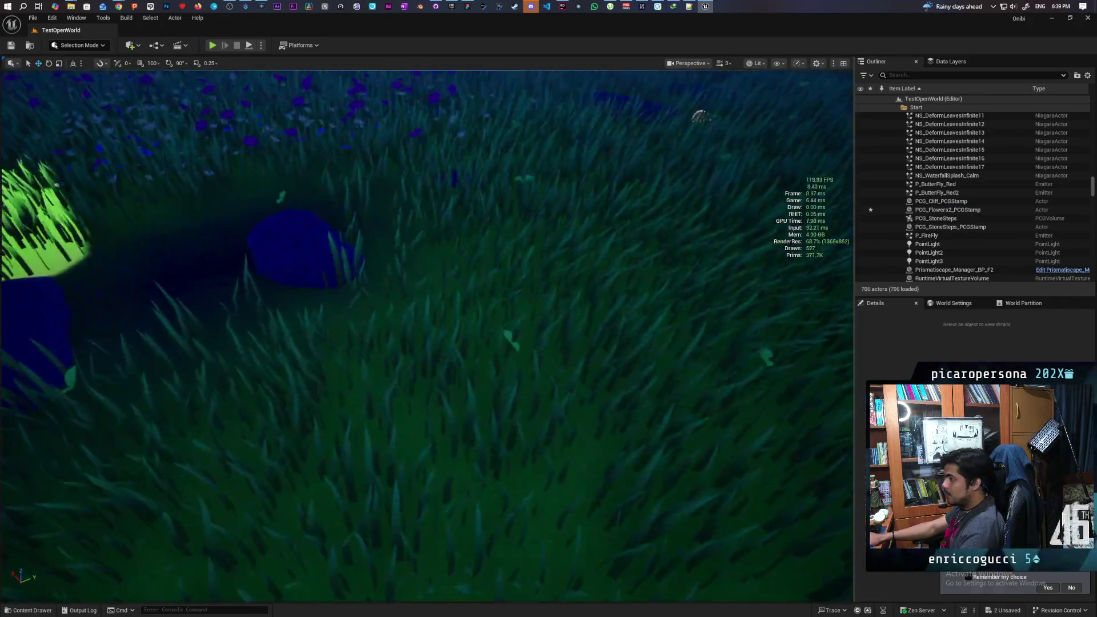
key("s")
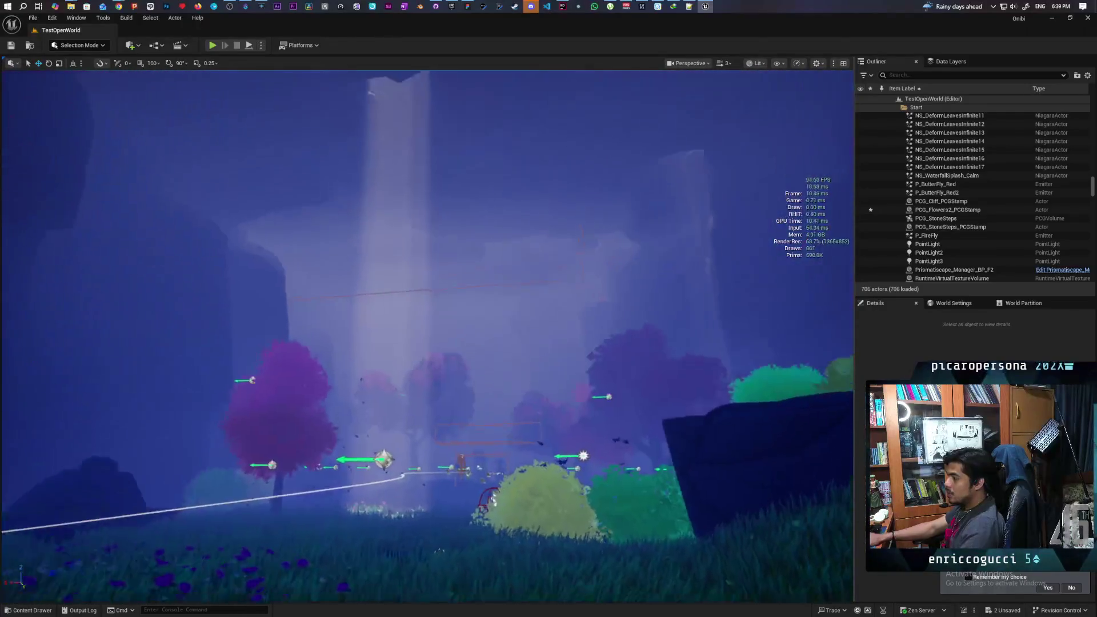
key("w")
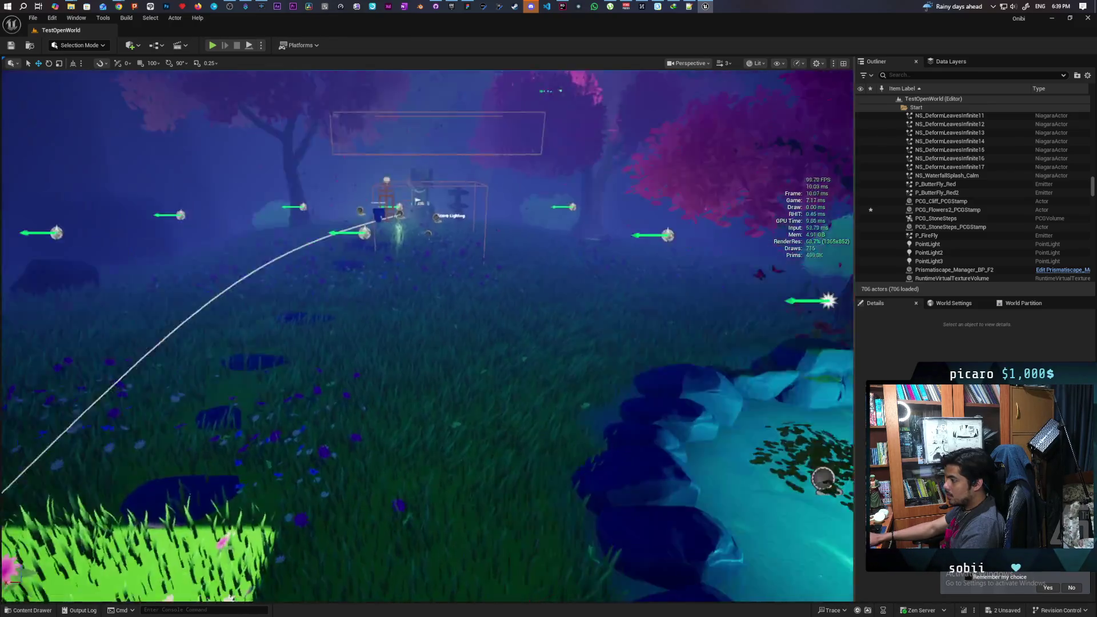
key("s")
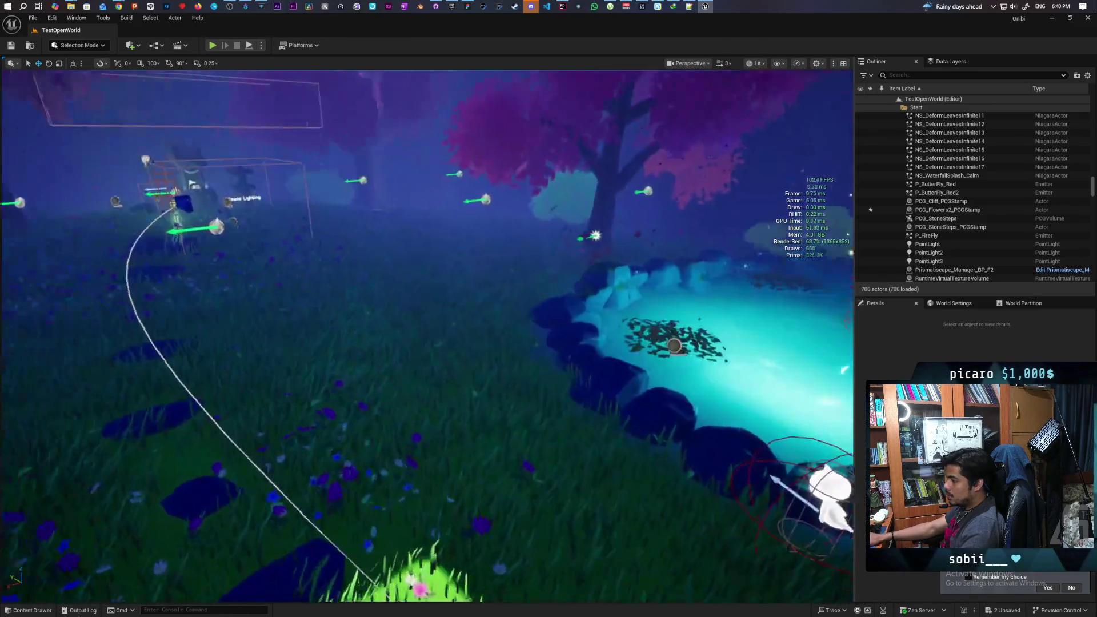
key("s")
key("s")
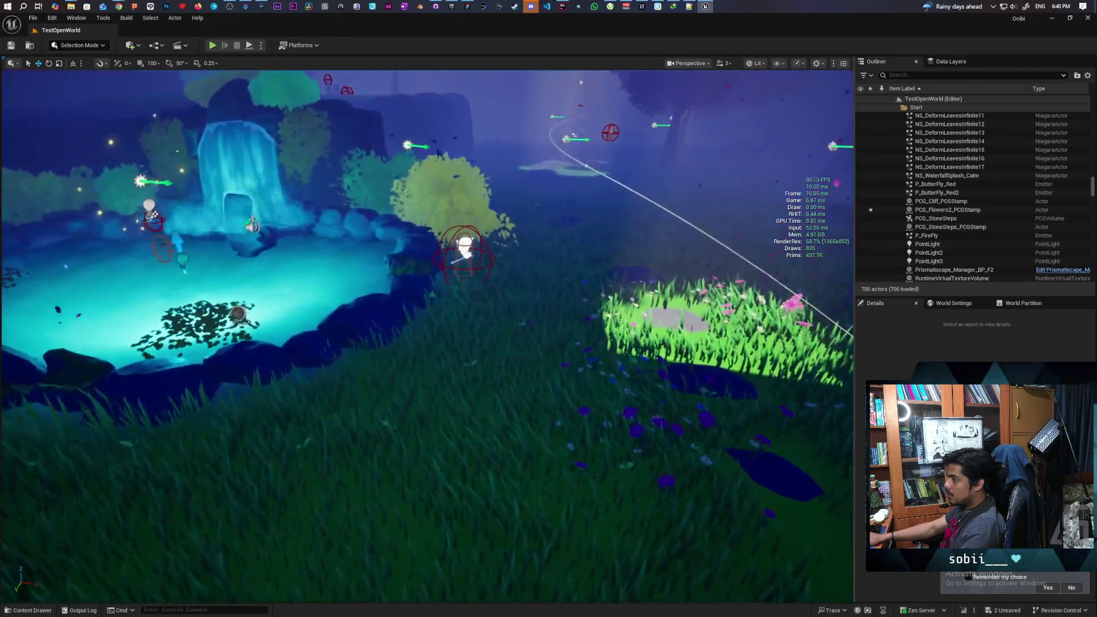
key("s")
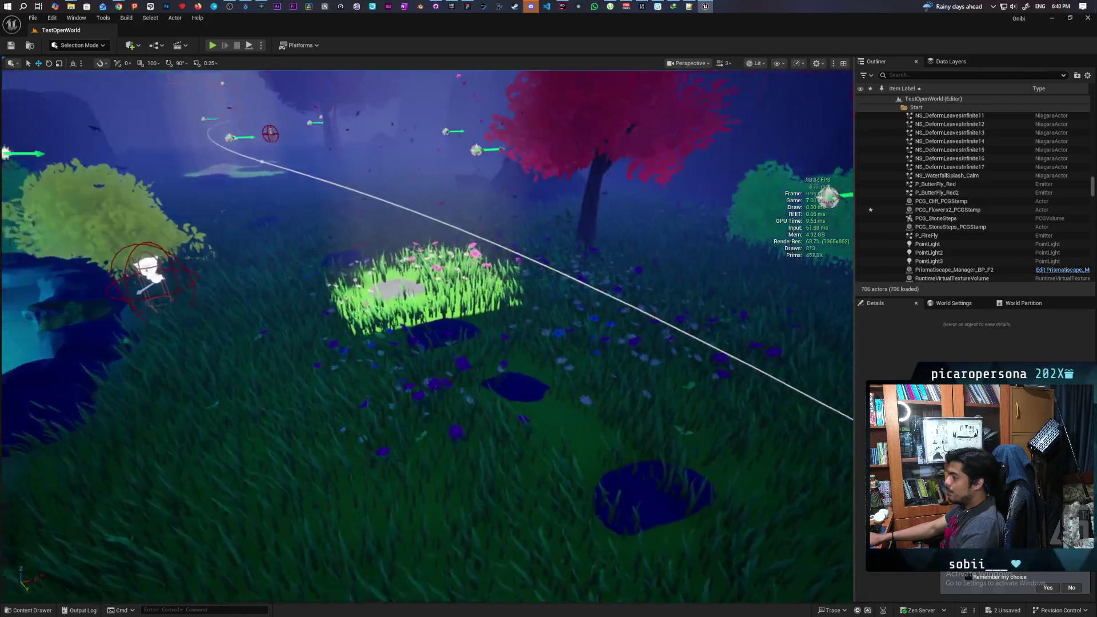
key("s")
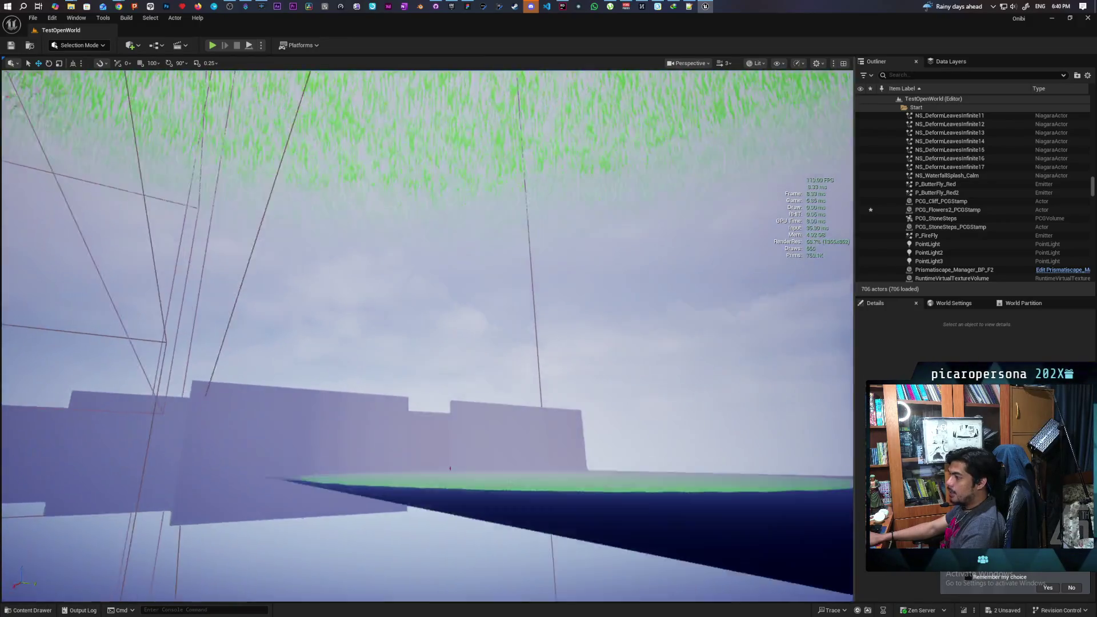
key("w")
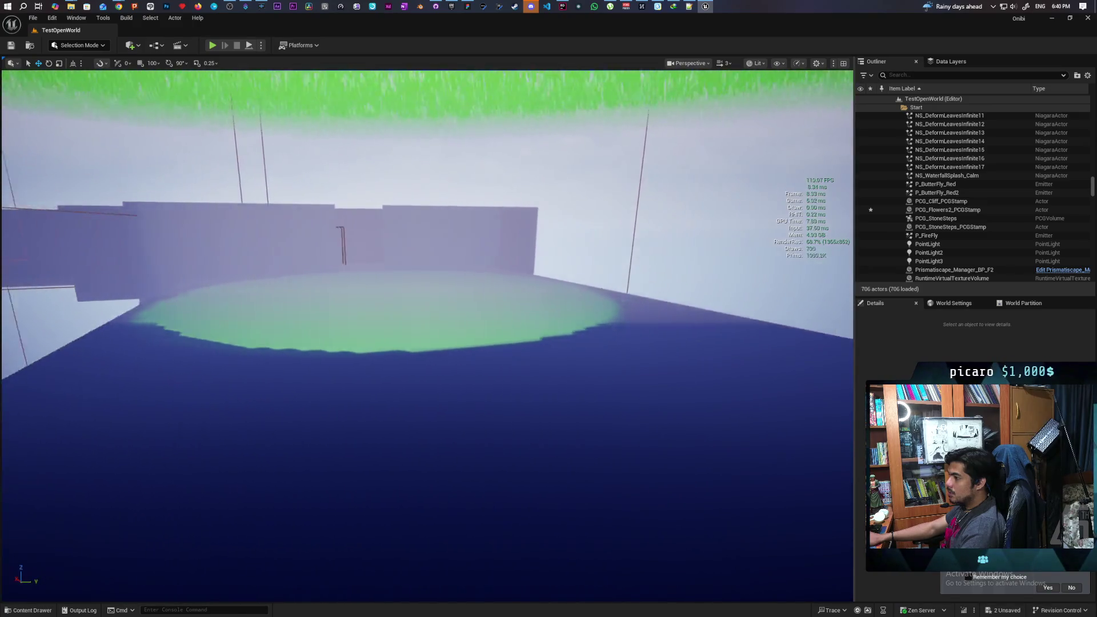
key("w")
key("w")
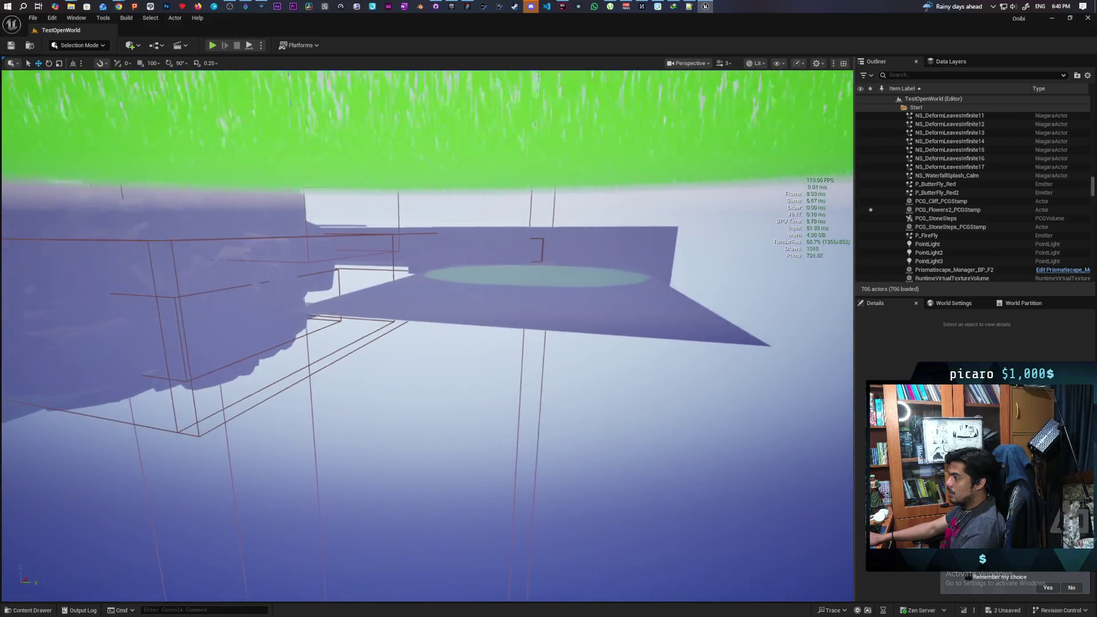
key("w")
key("w")
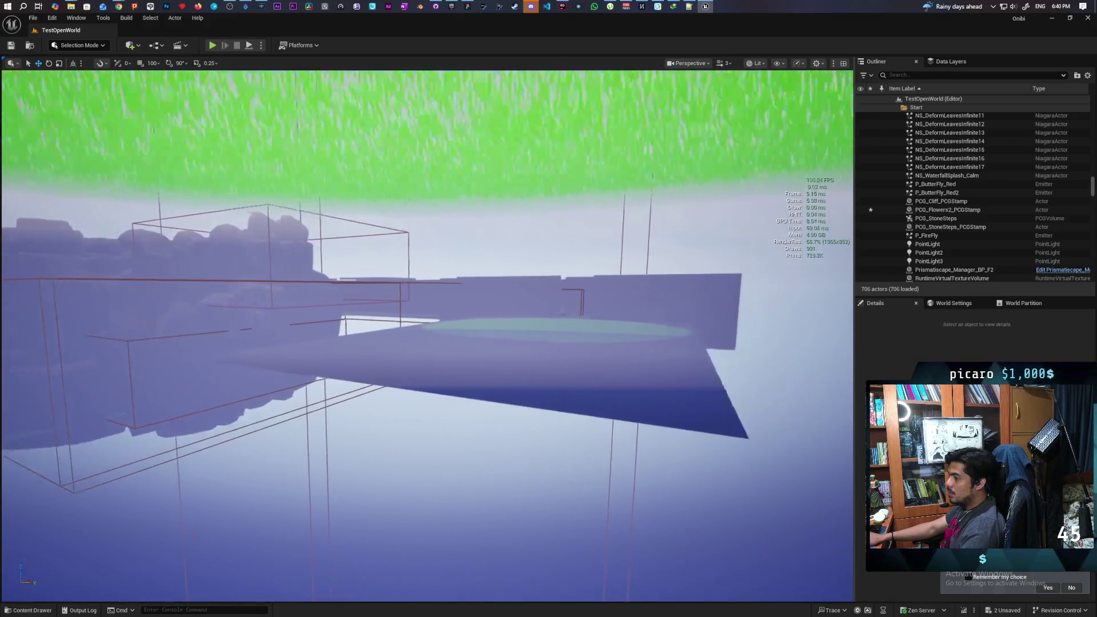
key("w")
key("w")
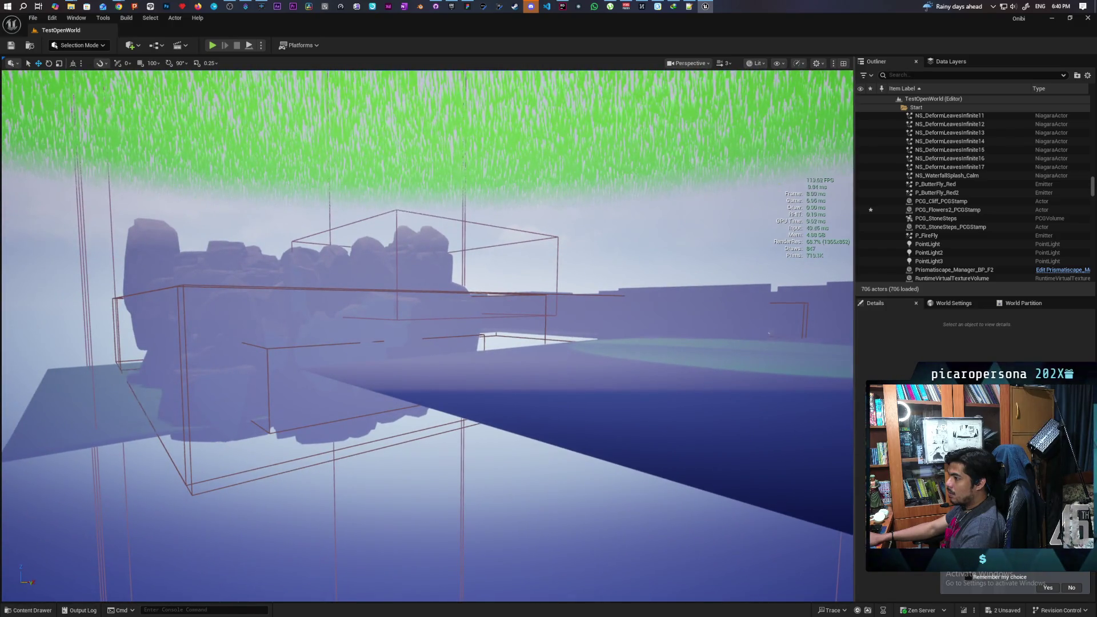
key("w")
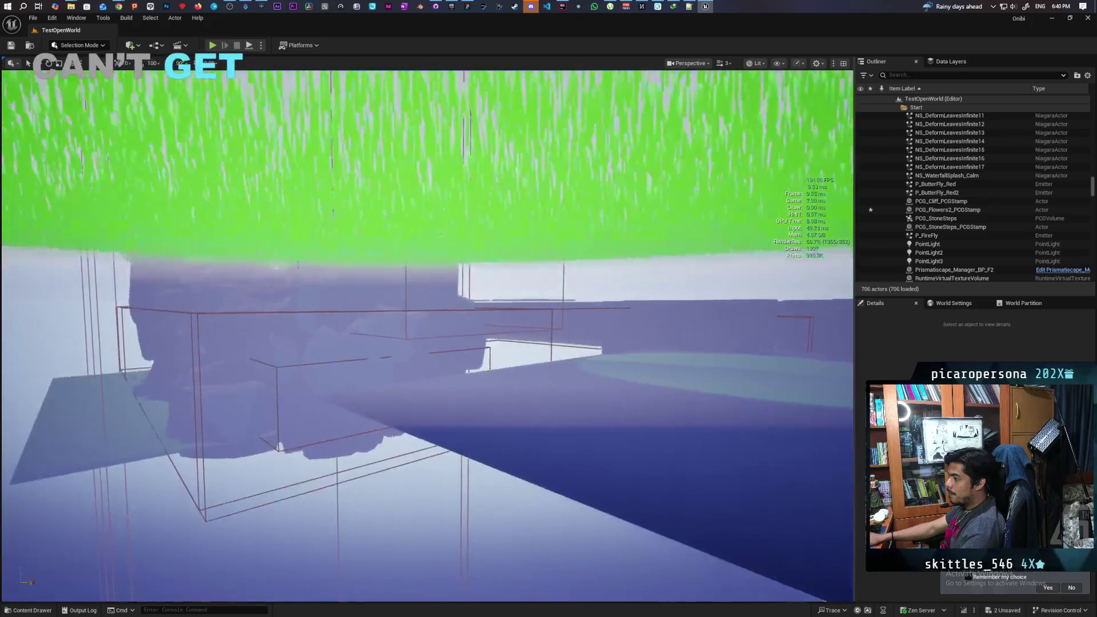
key("w")
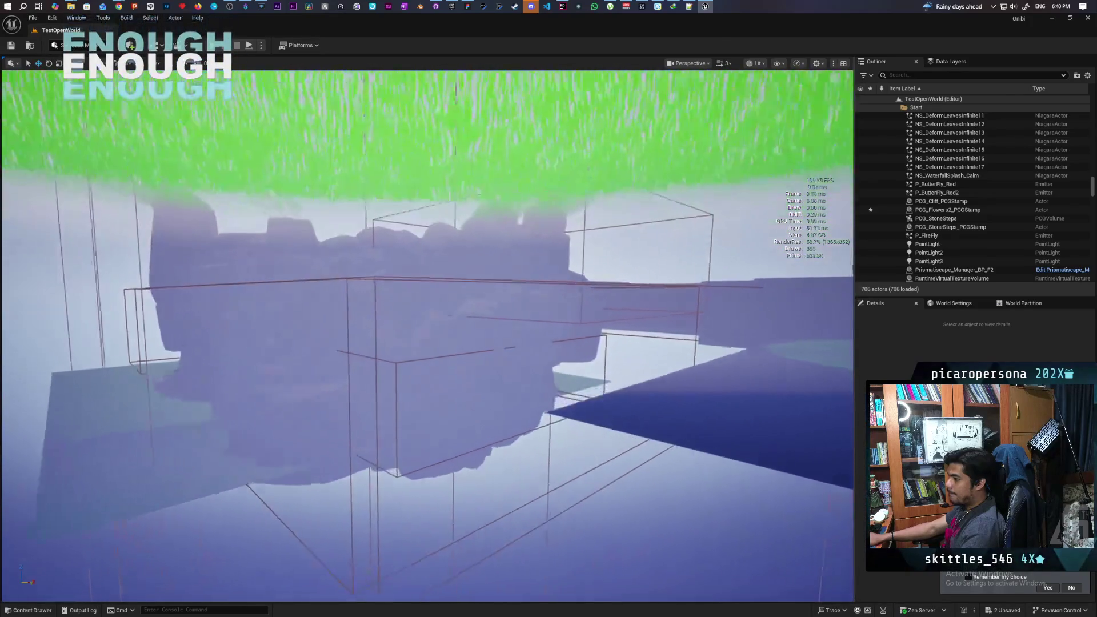
key("w")
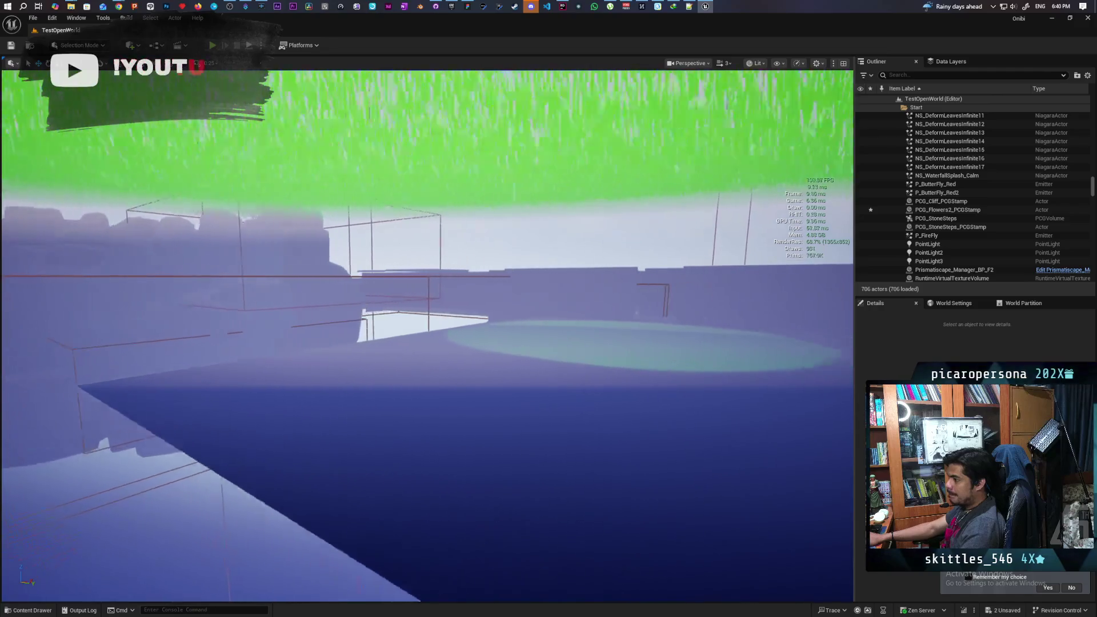
Select the LandscapeStreamingProxy_0_1_0 plane and view it from underneath and level.
left_click(507, 387)
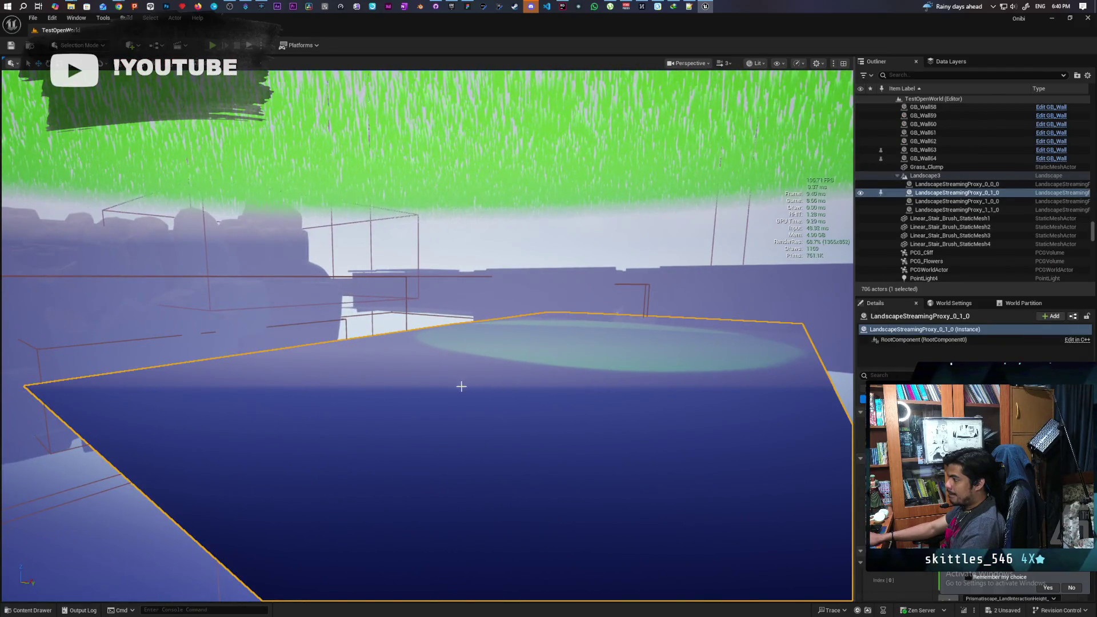
key("q")
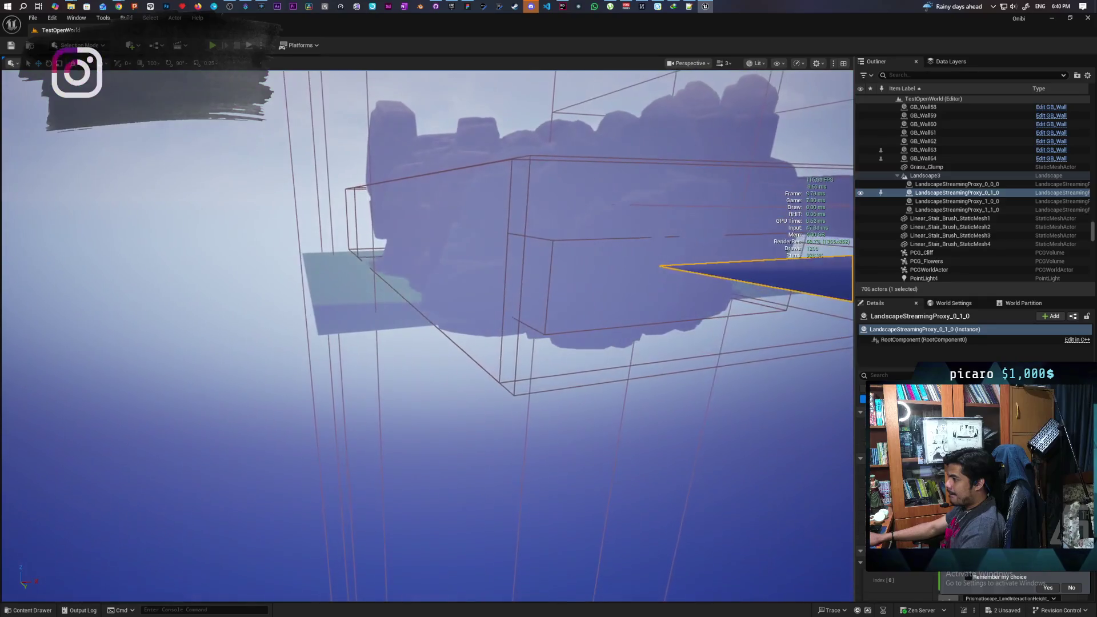
key("e")
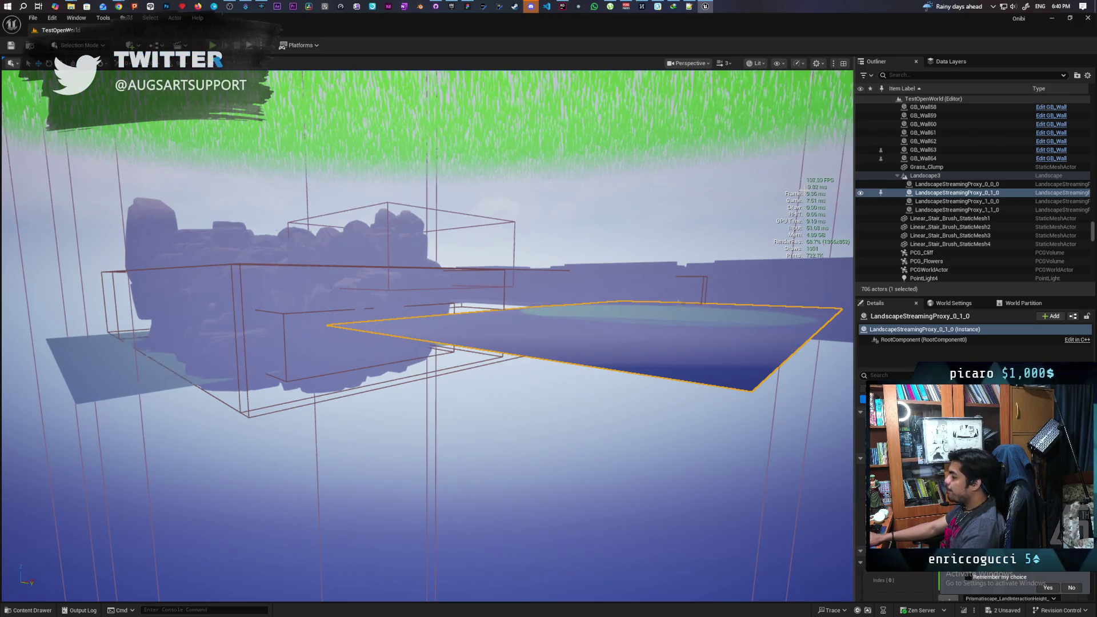
left_click(914, 76)
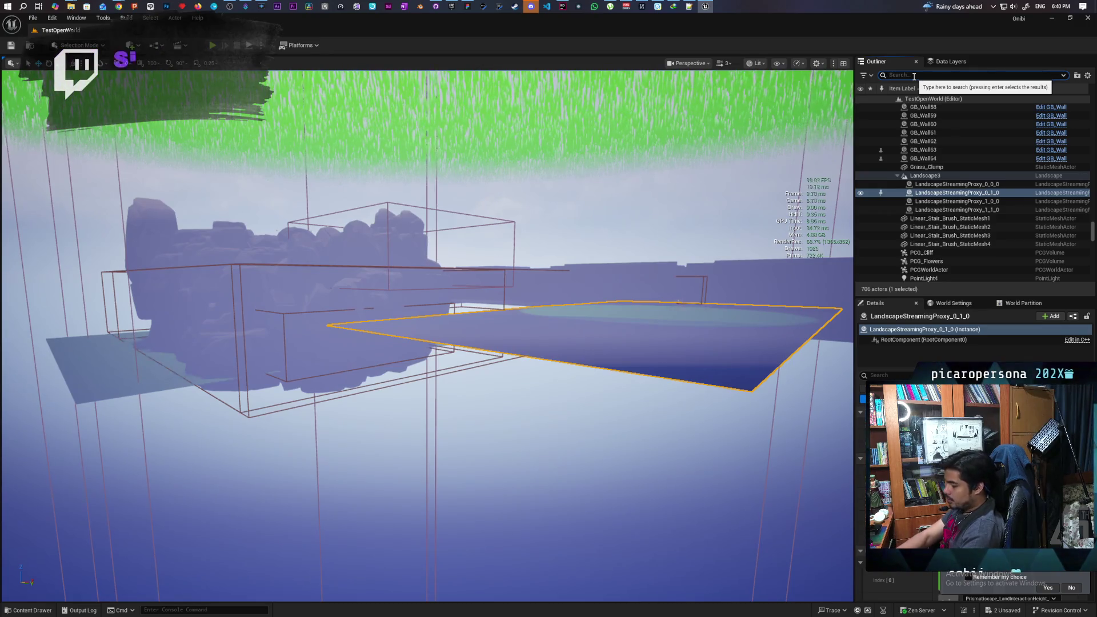
Filter the Outliner for 'virtu' and delete Runtime Virtual Texture Volume and Volume2.
type("virtu")
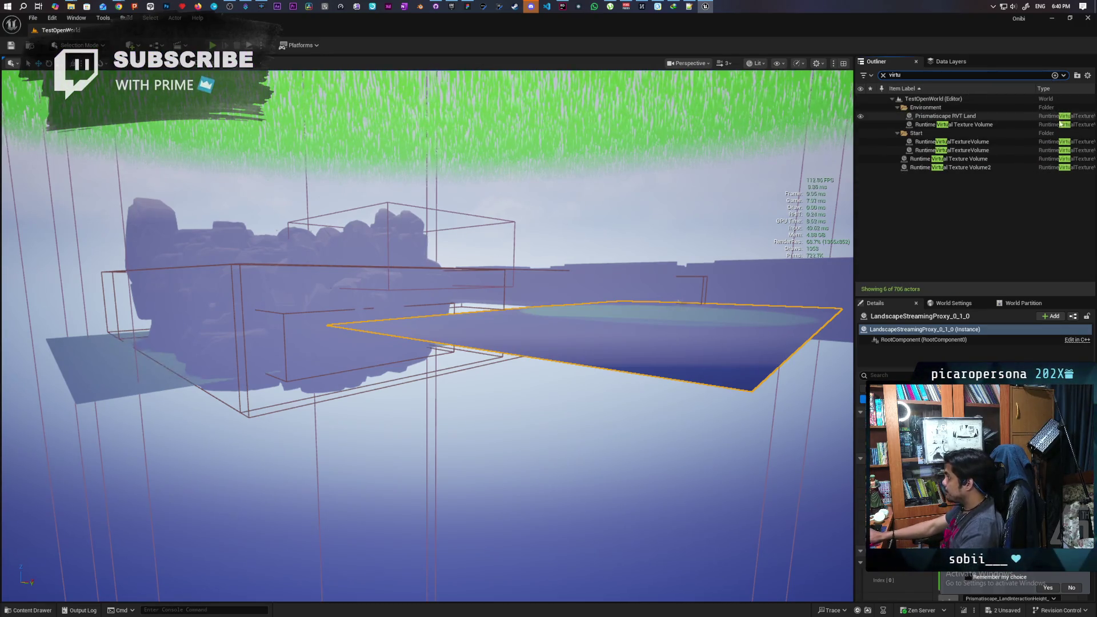
left_click(975, 167)
left_click(975, 159, "shift")
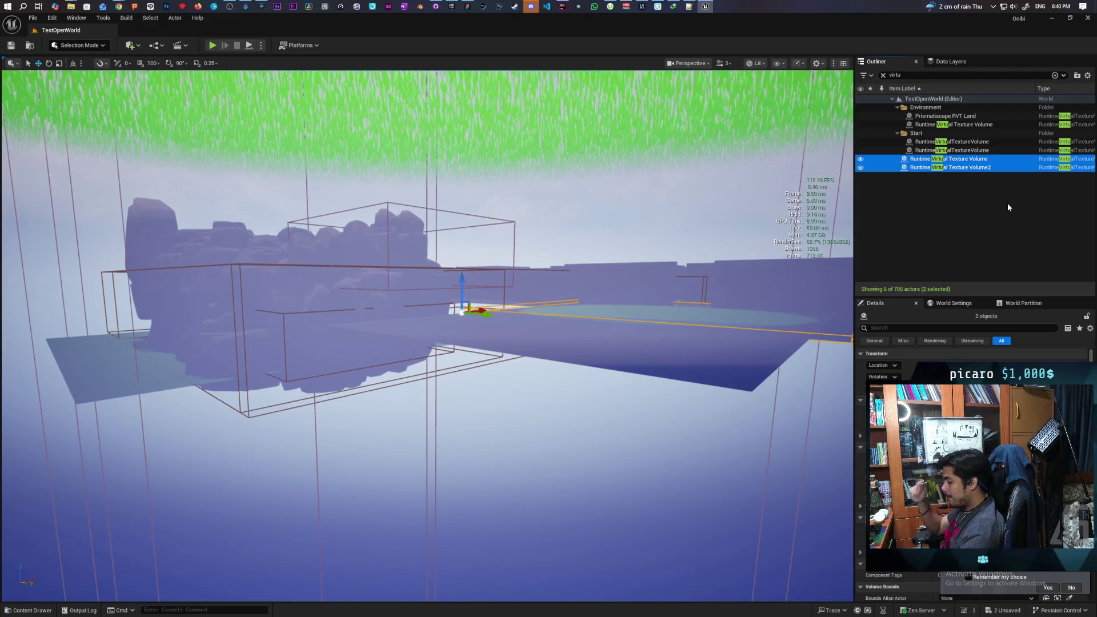
key("Delete")
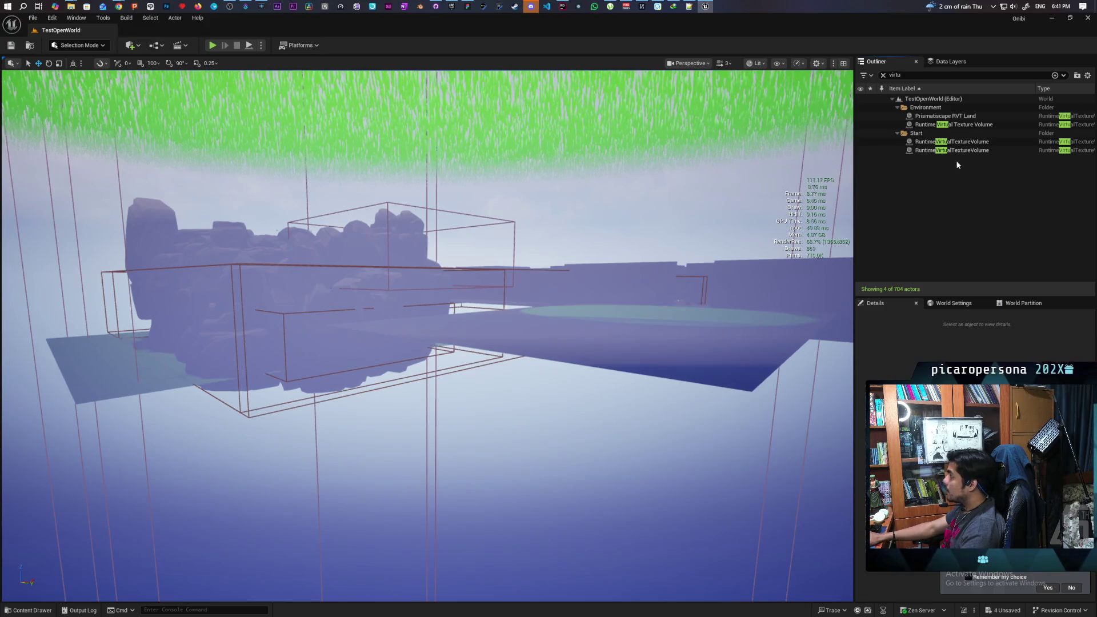
left_click(930, 143)
left_click(928, 150)
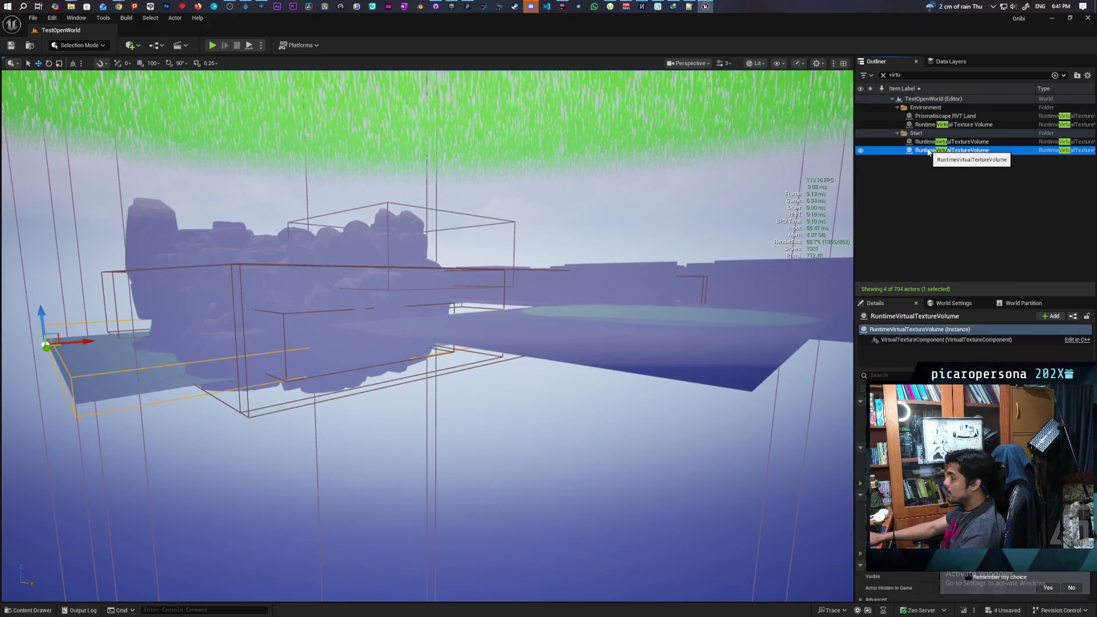
left_click(943, 116)
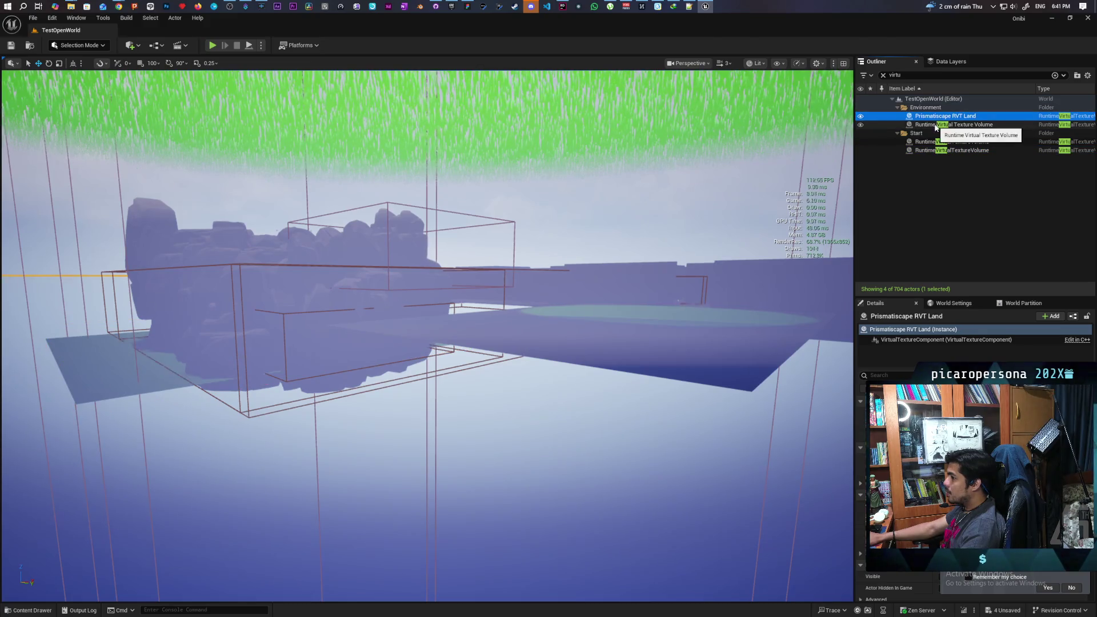
left_click(943, 124)
left_click_drag(374, 345, 374, 345)
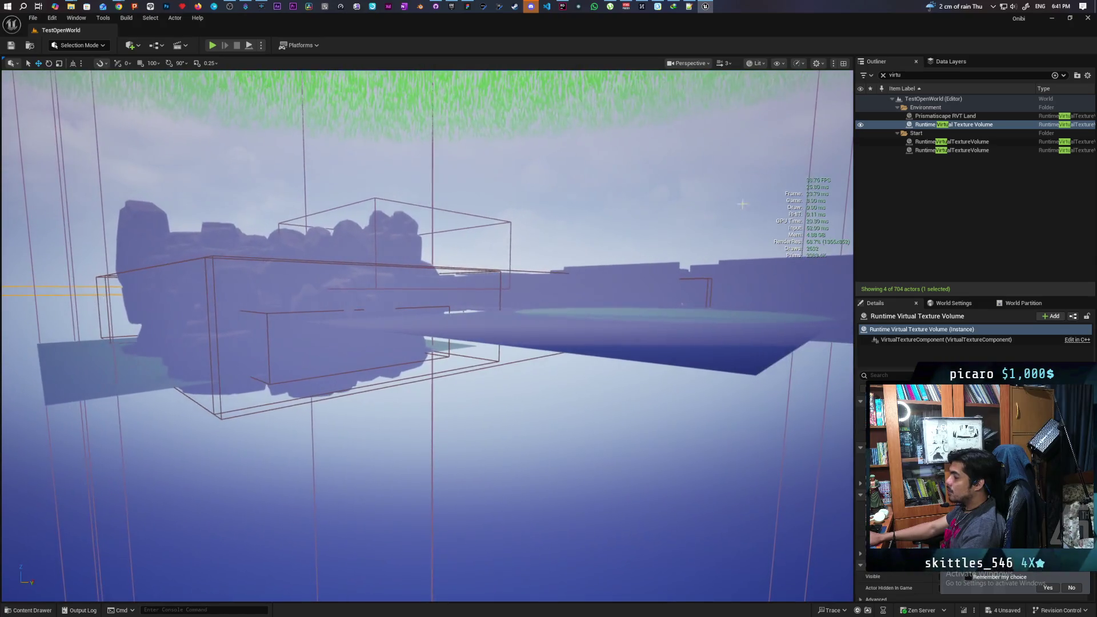
left_click(934, 142)
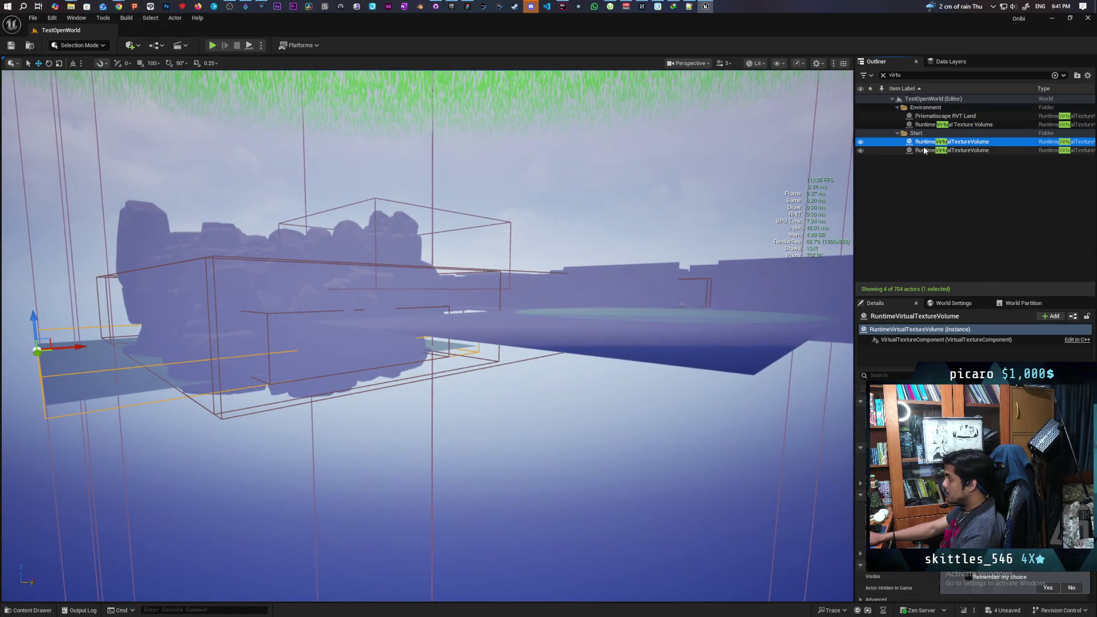
left_click(921, 151)
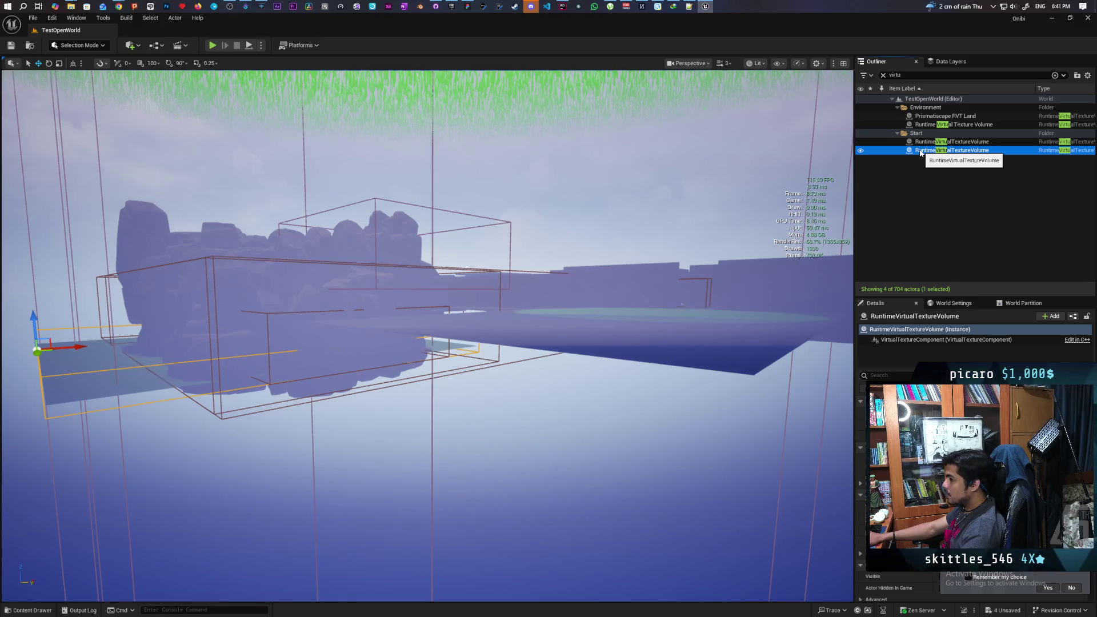
left_click_drag(374, 345, 374, 345)
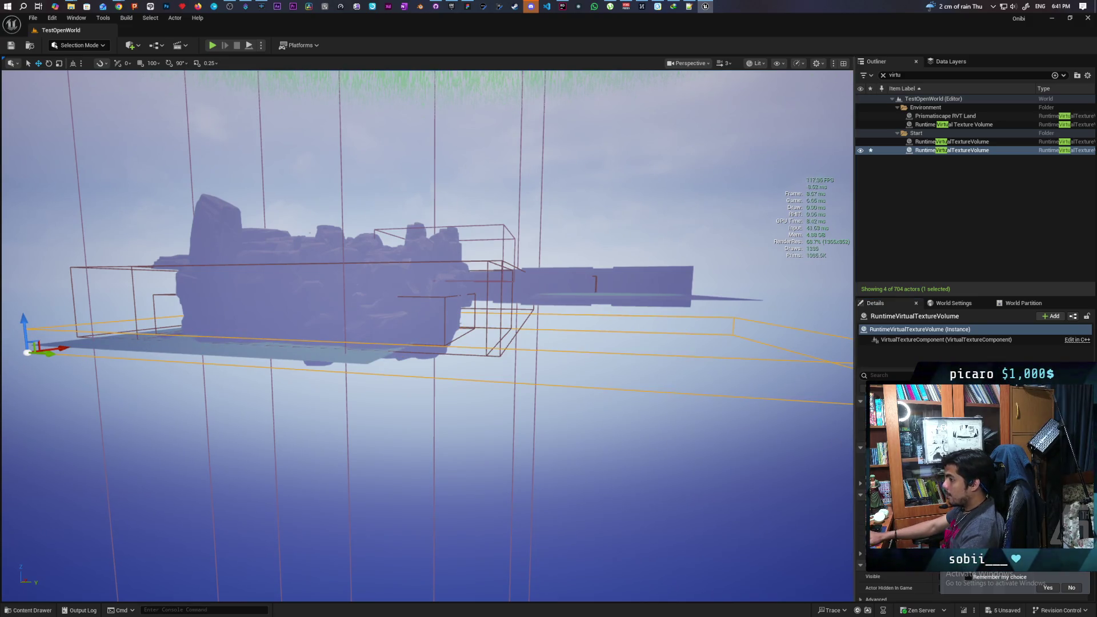
key("d")
key("d")
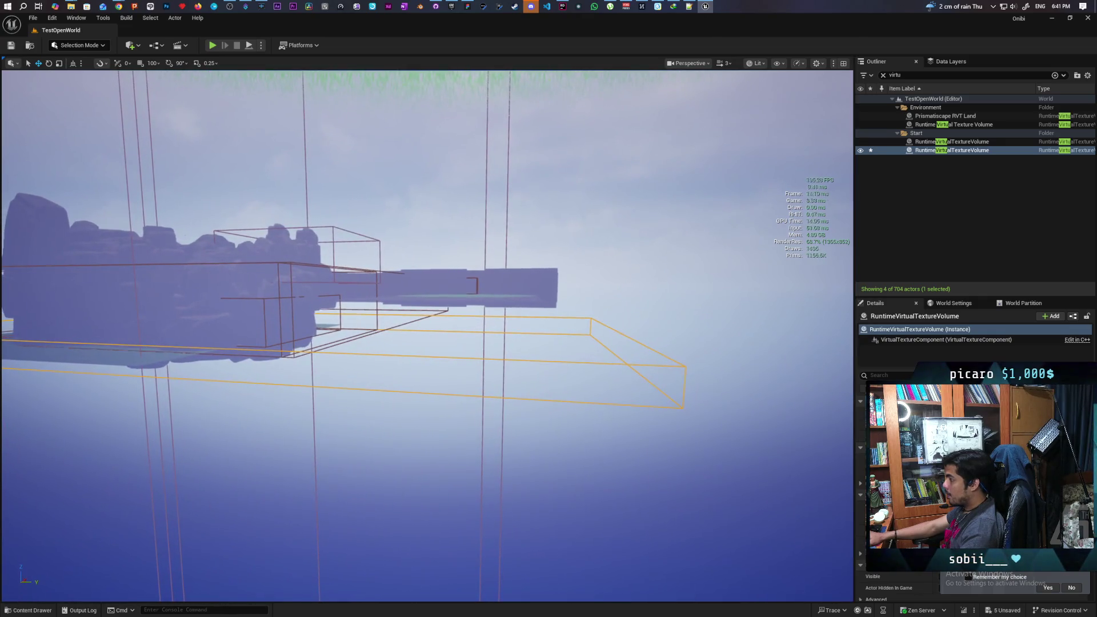
key("a")
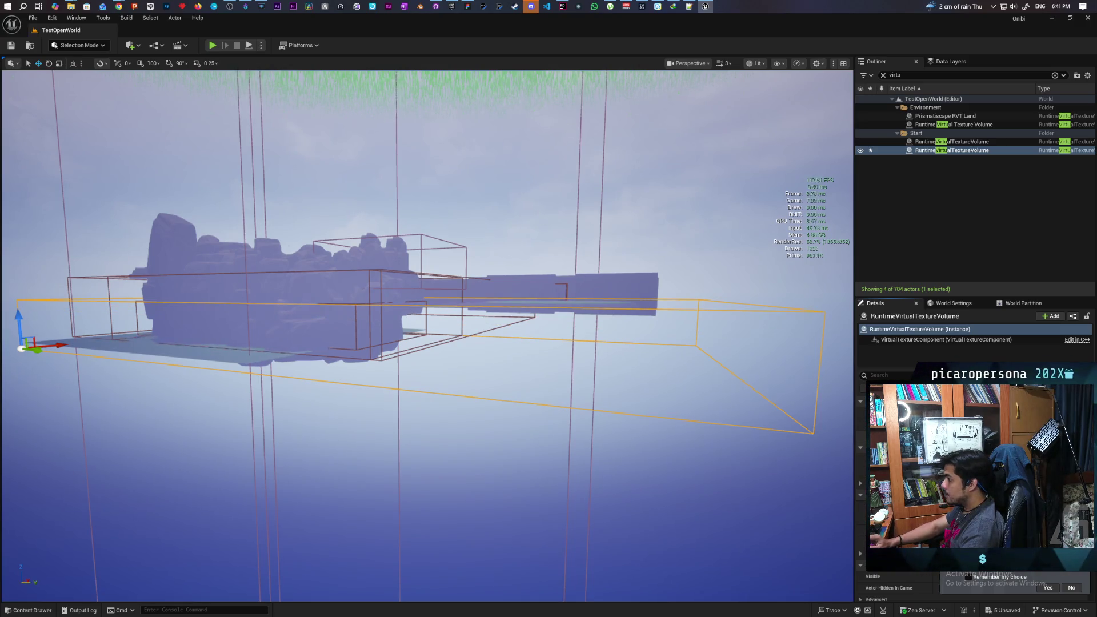
scroll(427, 337, "up", 5)
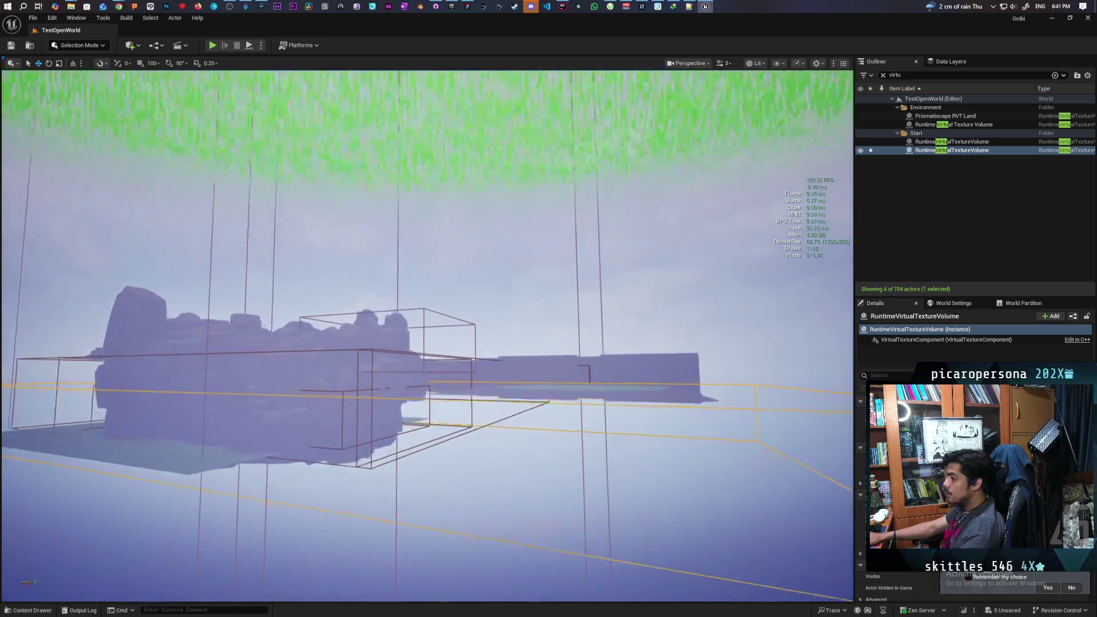
scroll(427, 336, "up", 10)
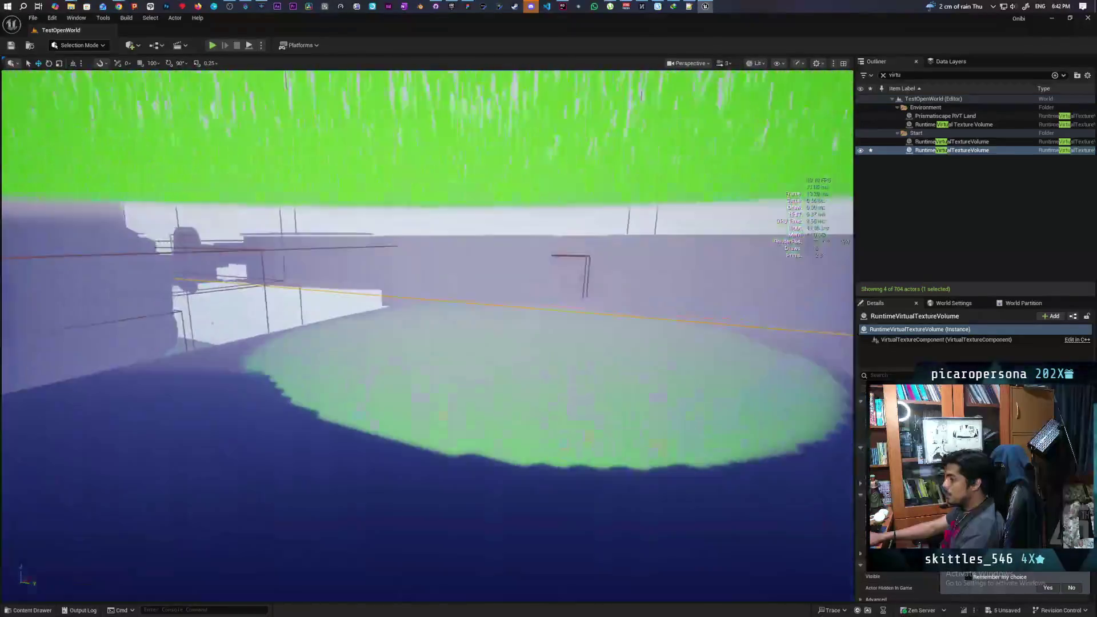
scroll(427, 336, "up", 10)
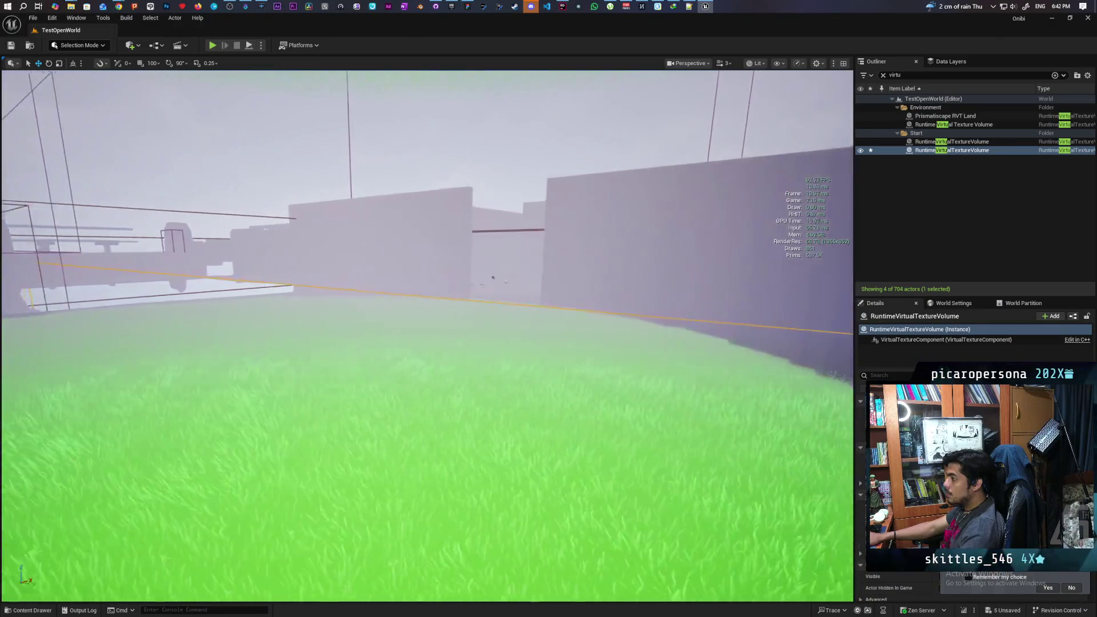
scroll(428, 336, "down", 10)
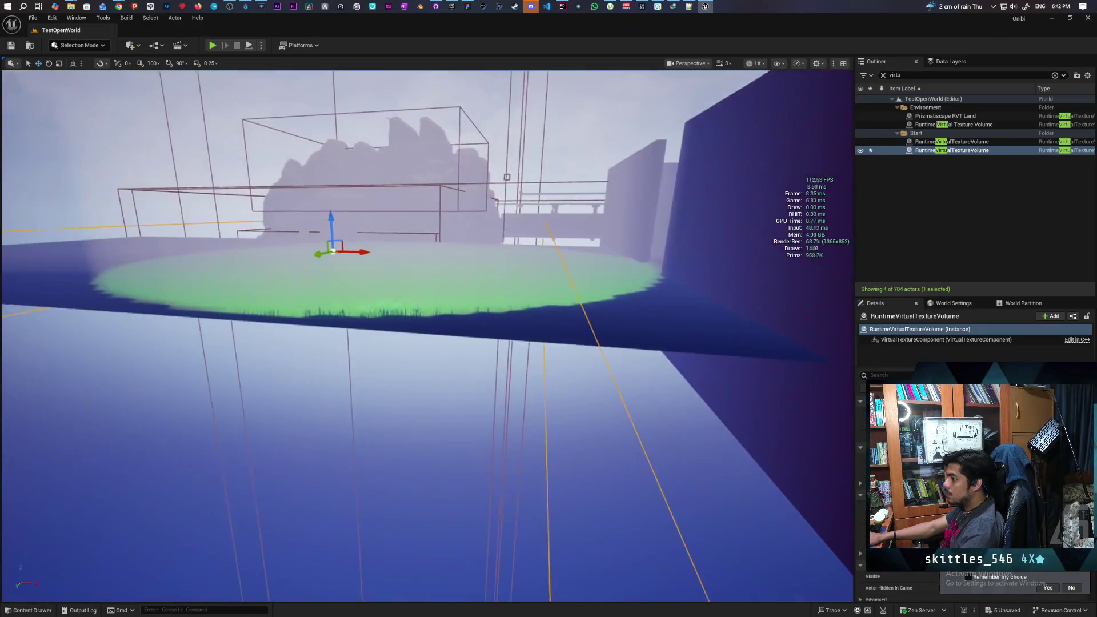
scroll(427, 336, "down", 5)
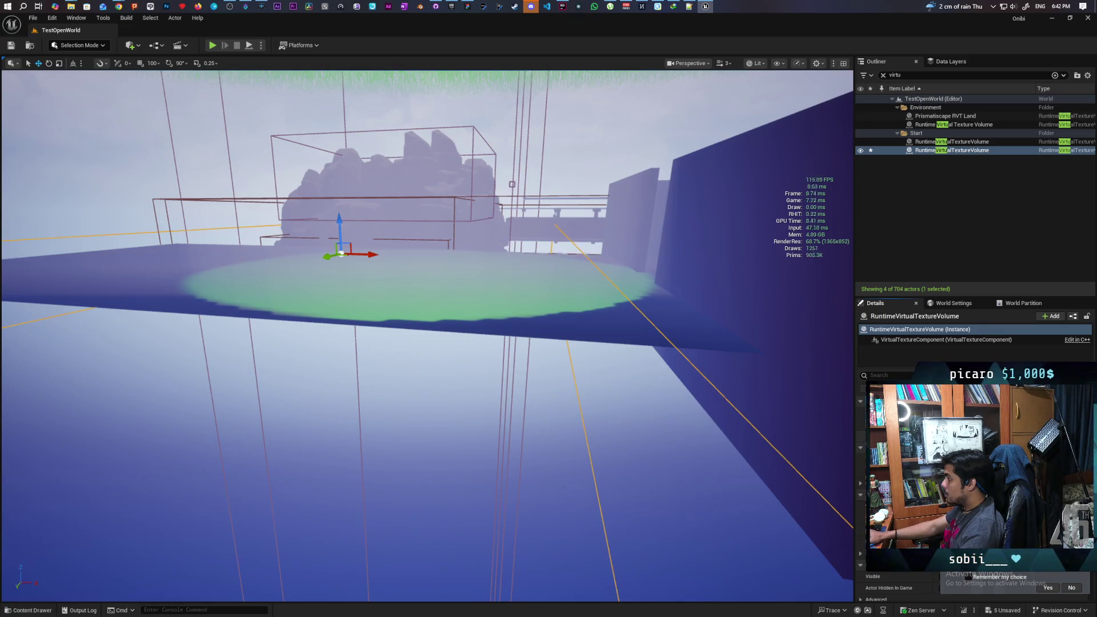
Fly the camera around the lit grass patch, then start Play In Editor with Alt+P.
left_click_drag(656, 371, 676, 377)
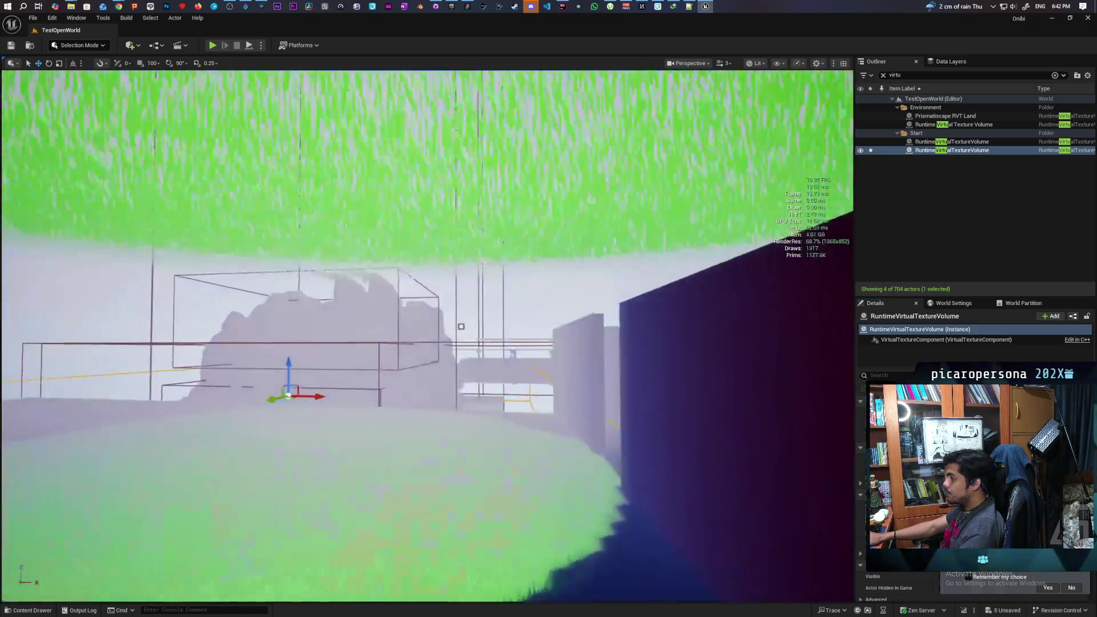
left_click_drag(460, 326, 707, 337)
mouse_move(571, 435)
left_mouse_down()
mouse_move(463, 486)
mouse_move(452, 542)
mouse_move(463, 469)
mouse_move(438, 500)
left_mouse_up()
mouse_move(600, 420)
left_mouse_down()
mouse_move(571, 426)
mouse_move(568, 411)
mouse_move(565, 425)
left_mouse_up()
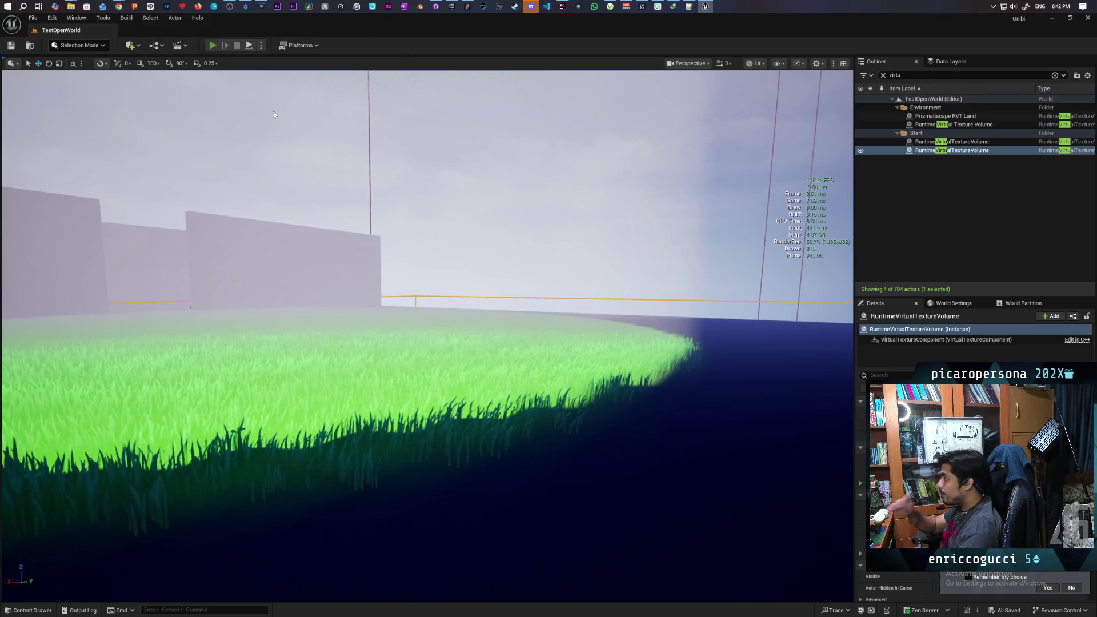
key("alt+p")
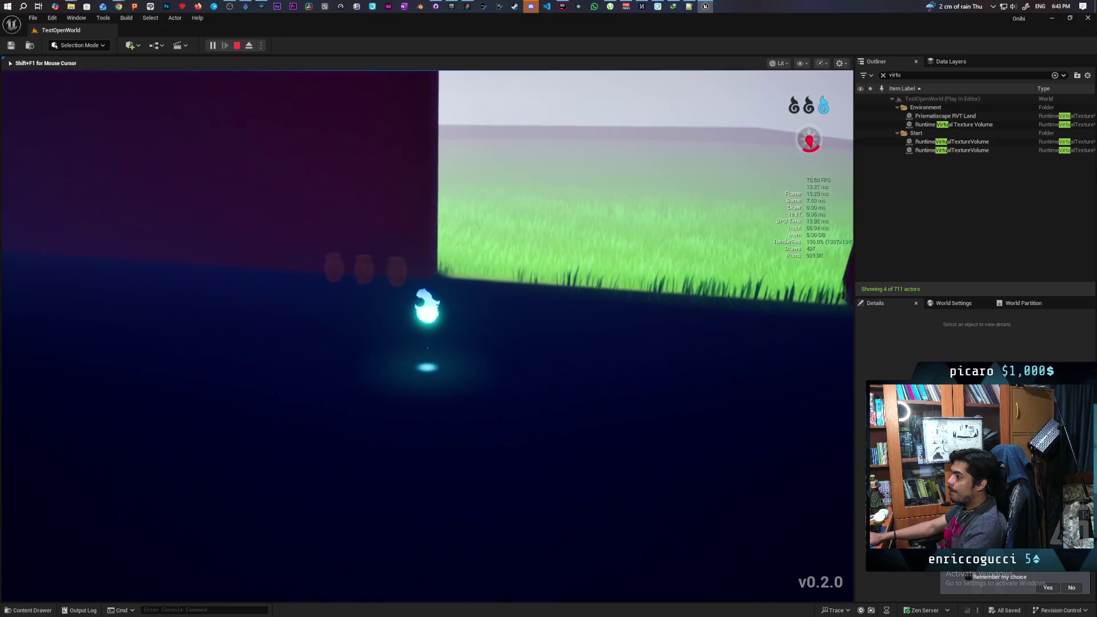
Possess a pot, walk it into the grass field, then end the play session.
key("e")
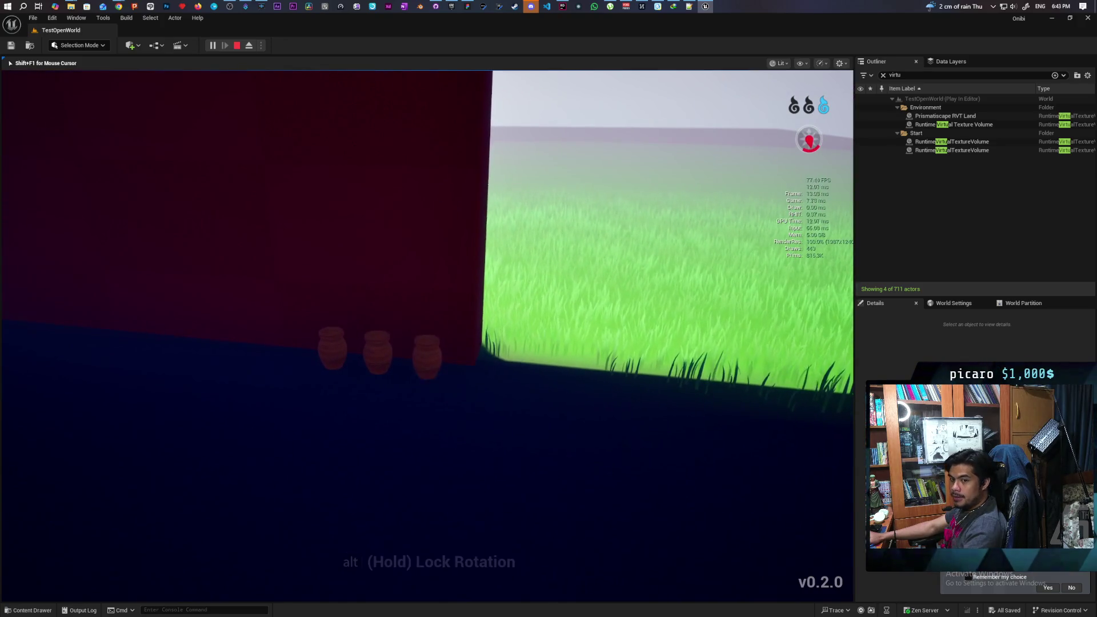
key("w")
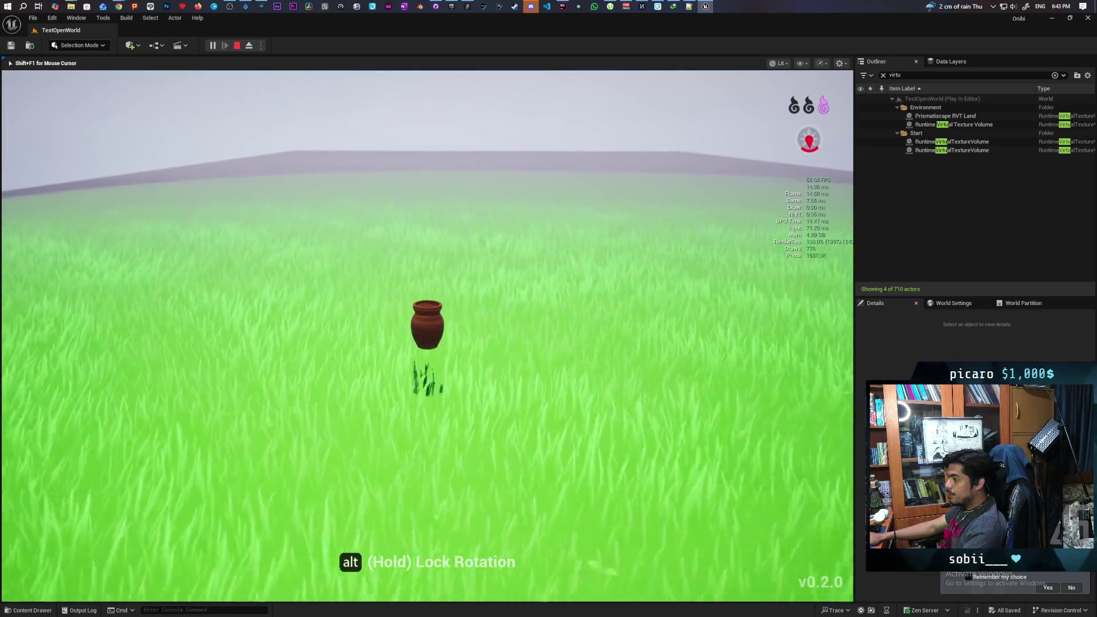
key("s")
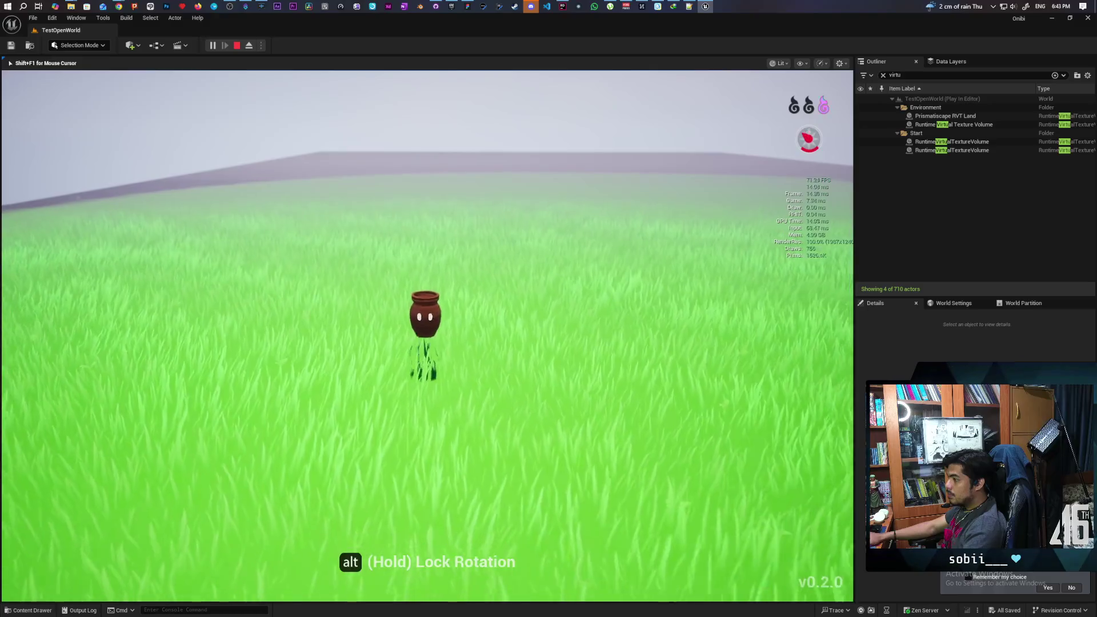
key("s")
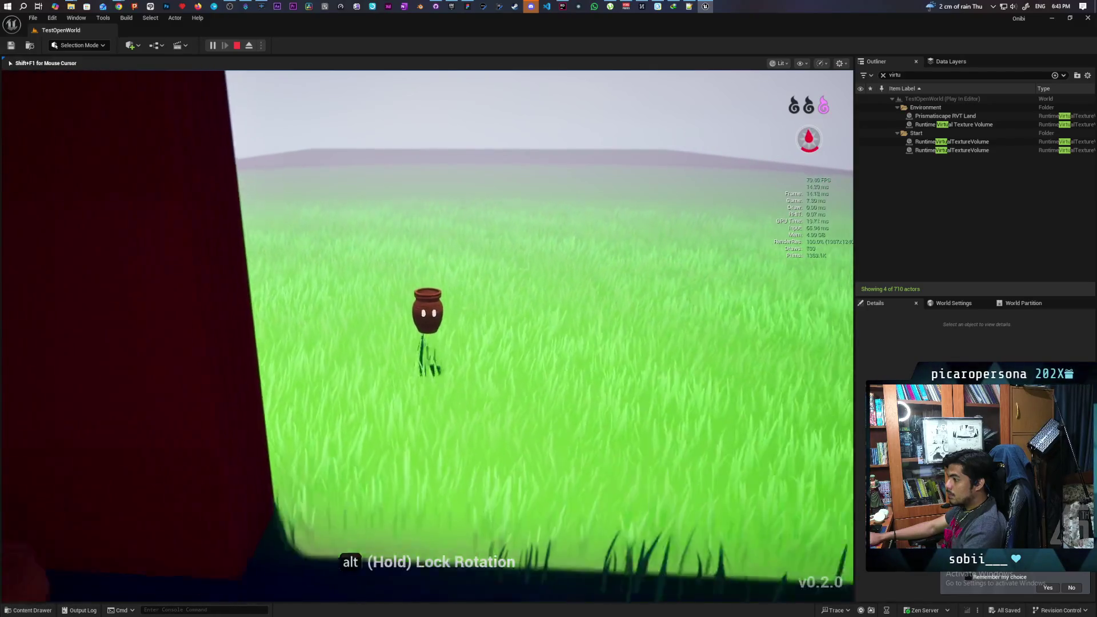
key("Escape")
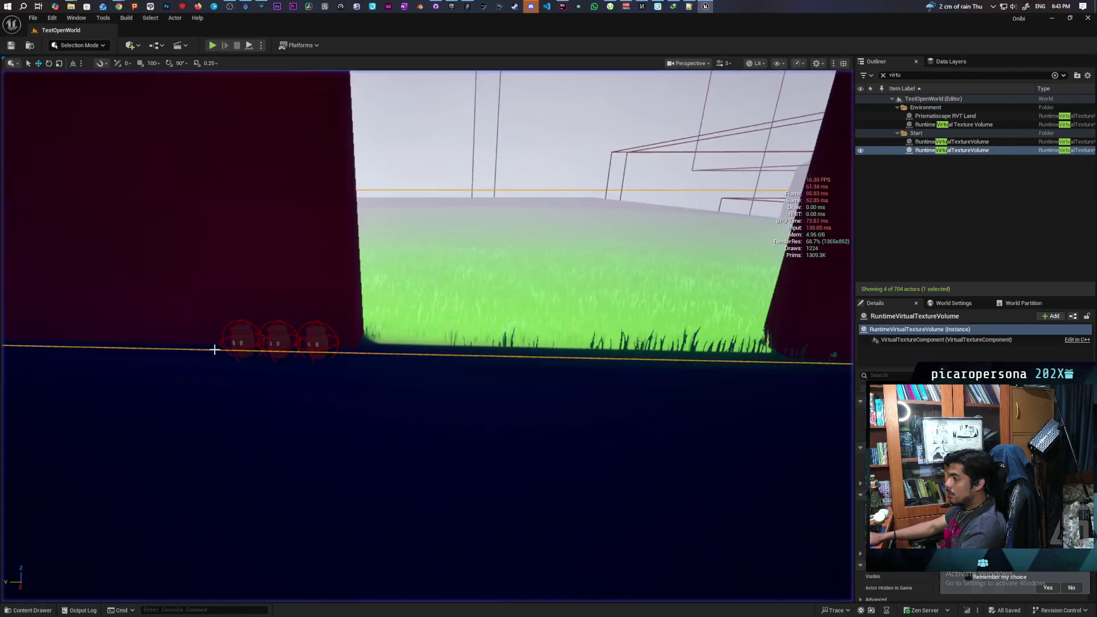
Focus the view on the selected RuntimeVirtualTextureVolume and fly around it.
key("f")
key("s")
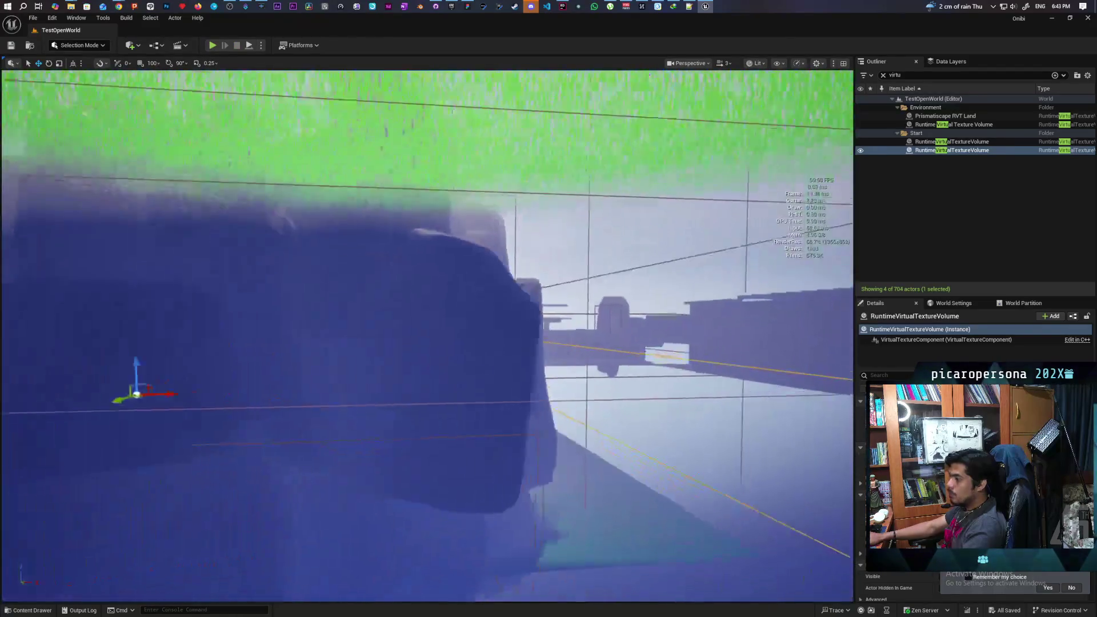
key("s")
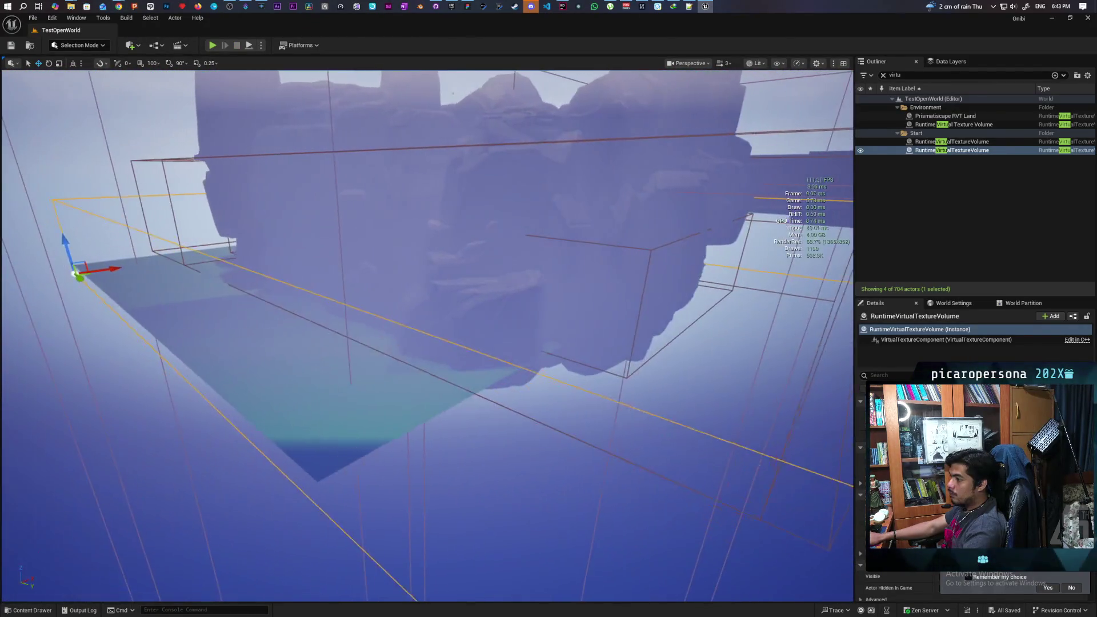
key("s")
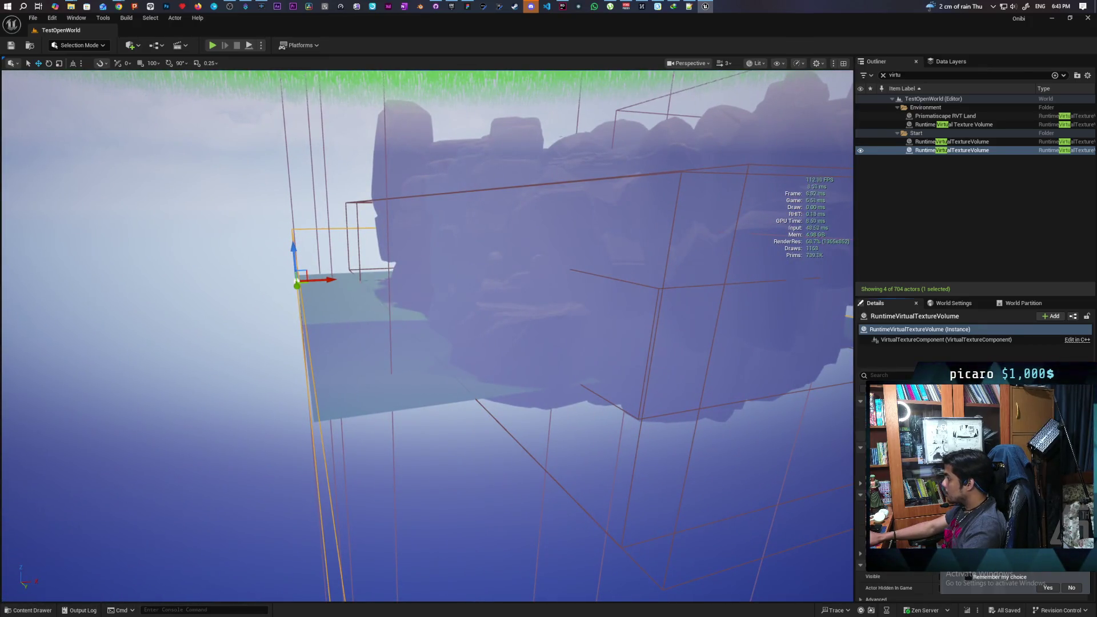
Select the other virtual texture volume, save the level, and start Play In Editor again.
left_click(907, 143)
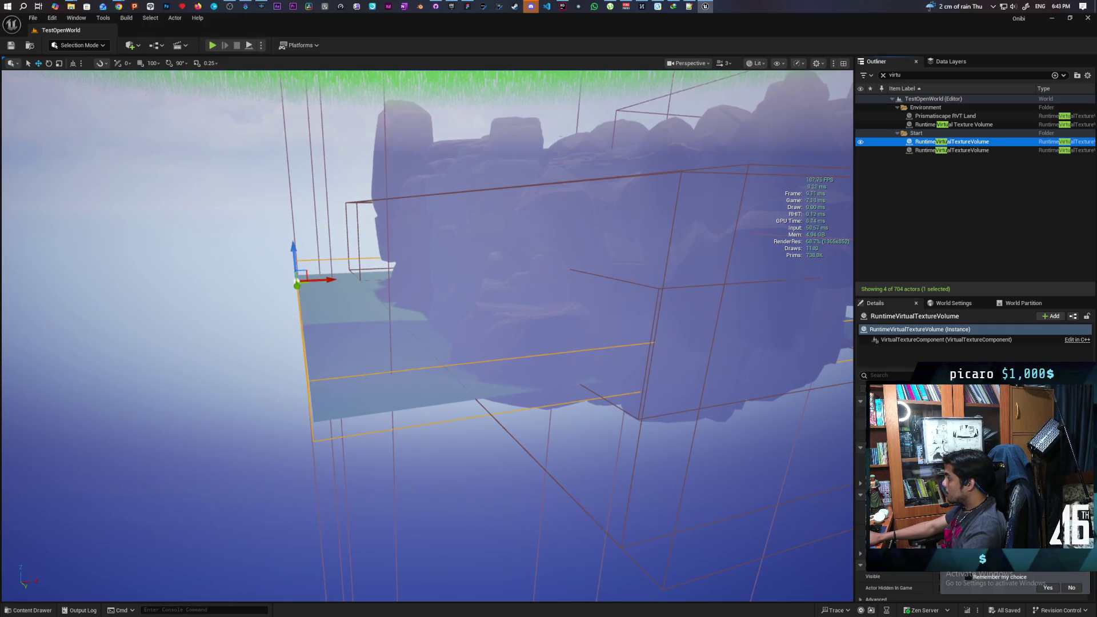
key("w")
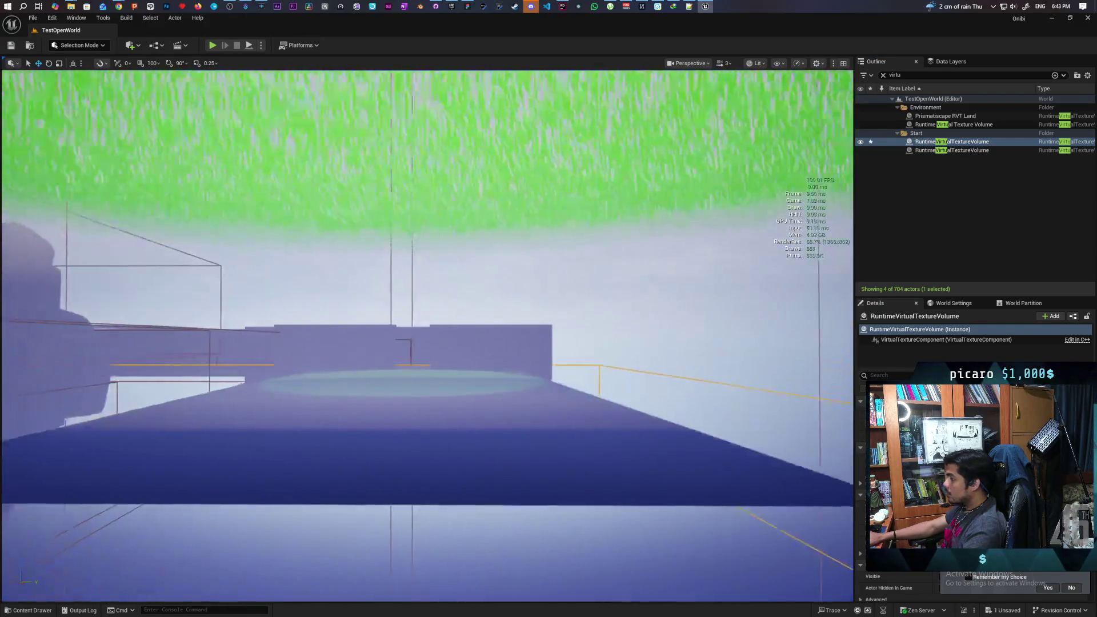
key("ctrl+s")
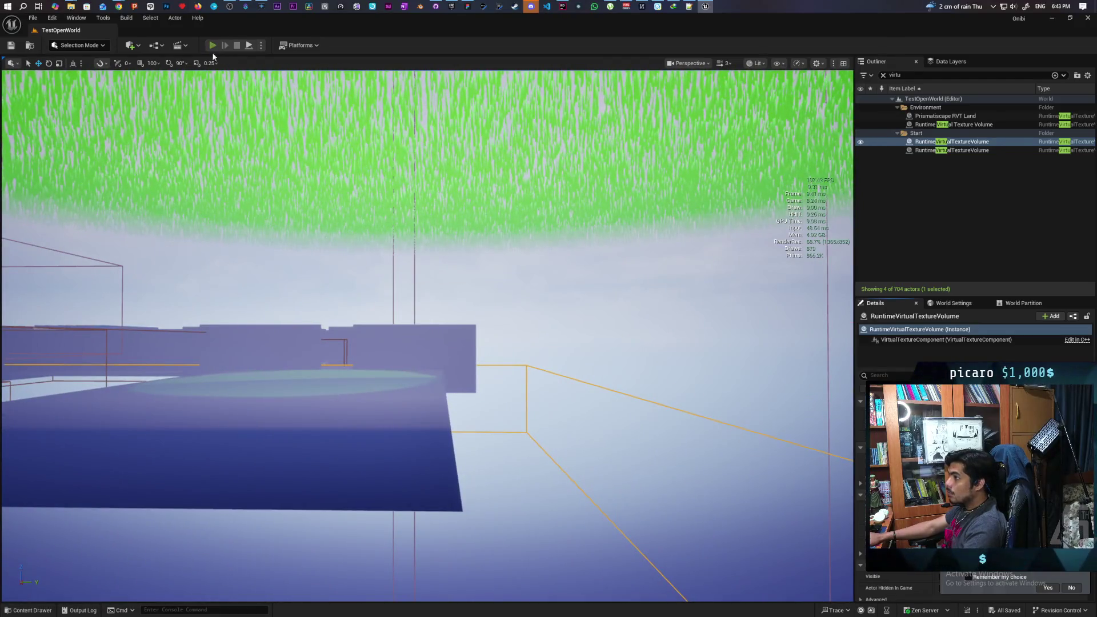
key("alt+p")
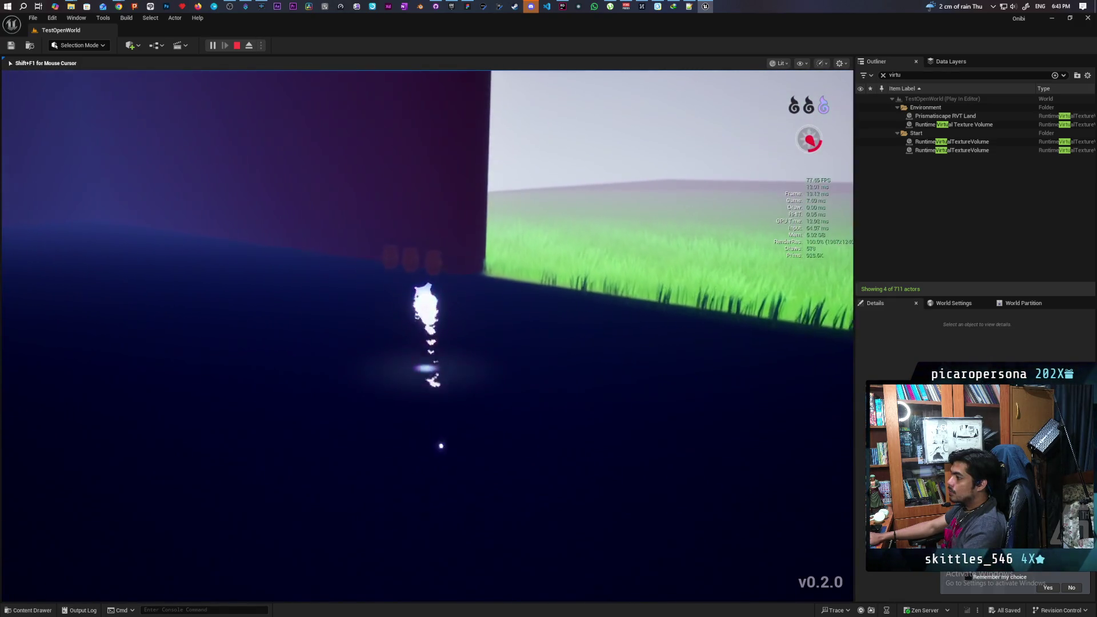
Possess the third pot in the running game, then end the playtest.
left_click(427, 336)
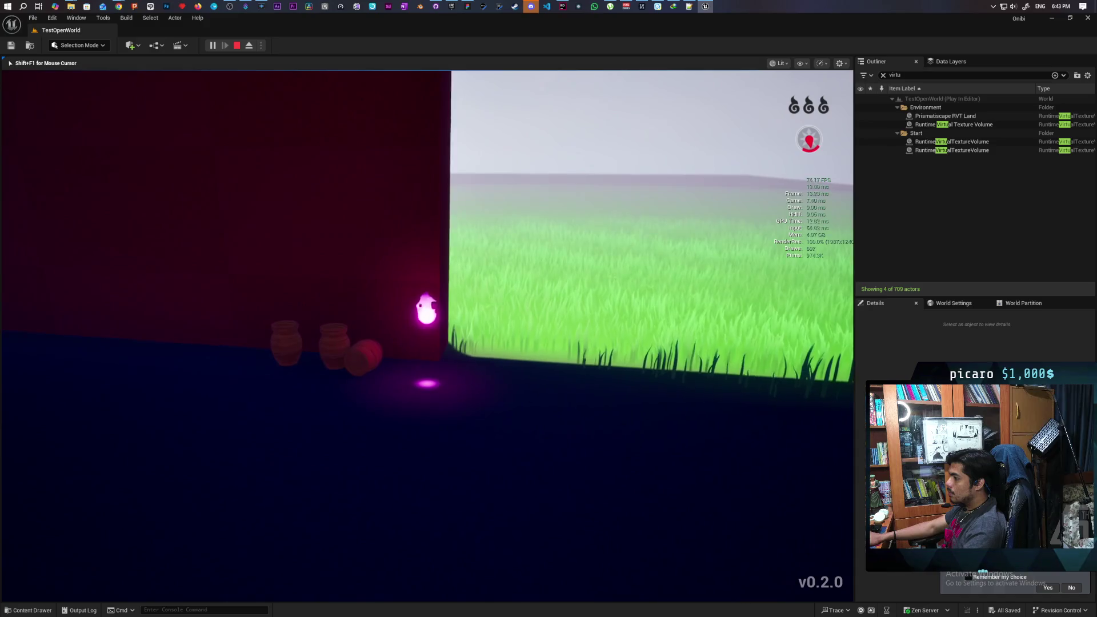
key("Escape")
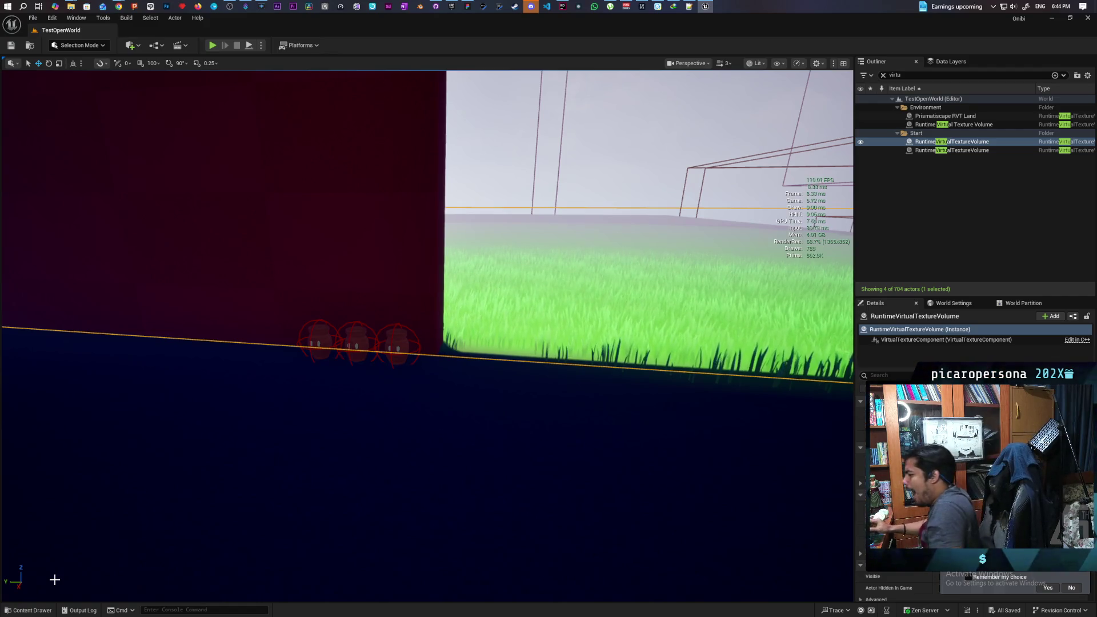
Focus on the RuntimeVirtualTextureVolume, move beneath it, and select the PCG_Cliff_PCGStamp cliff.
key("f")
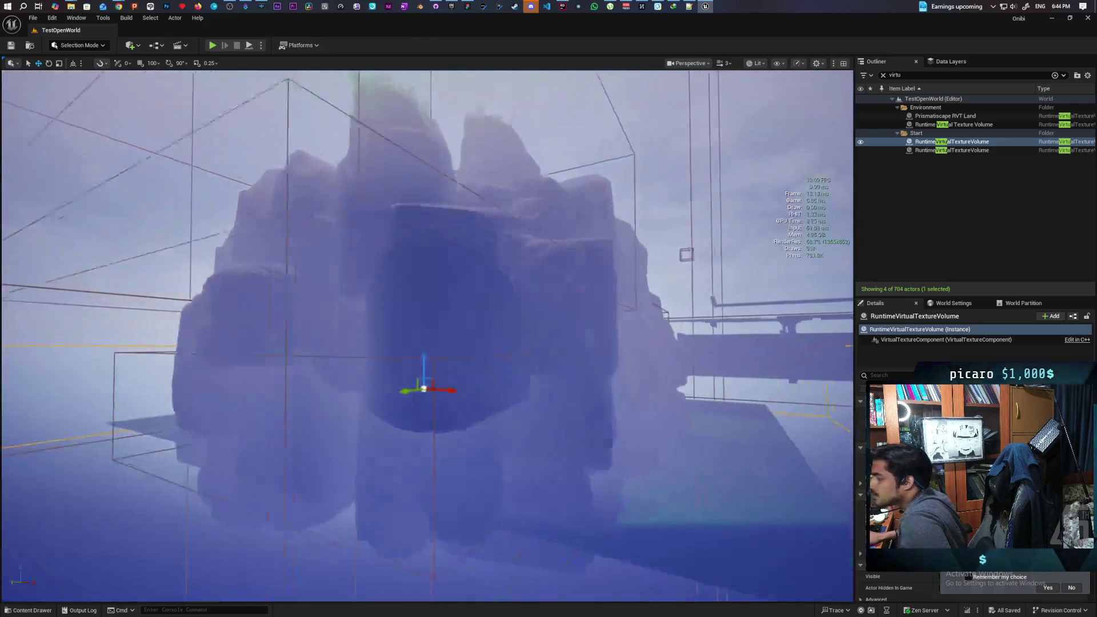
scroll(301, 270, "up", 5)
scroll(301, 271, "down", 5)
scroll(301, 271, "up", 10)
mouse_move(301, 271)
left_mouse_down()
mouse_move(301, 222)
mouse_move(301, 265)
left_mouse_up()
left_click(412, 411)
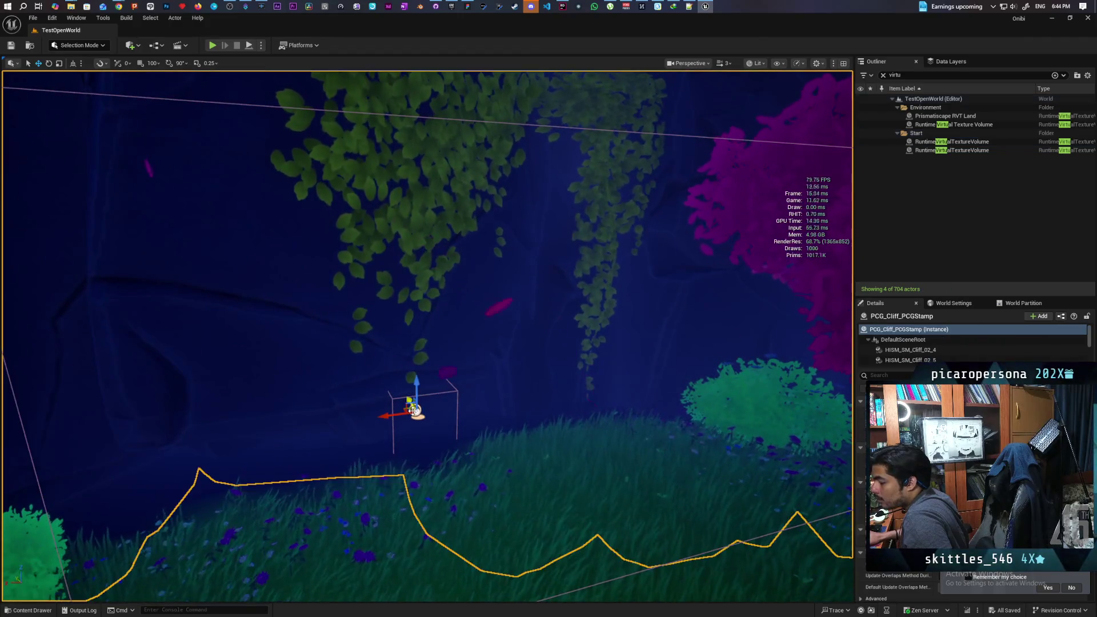
Select the PCG_Cliff volume box, show the PCG folder assets, and pull the view out over the landscape.
left_click(445, 393)
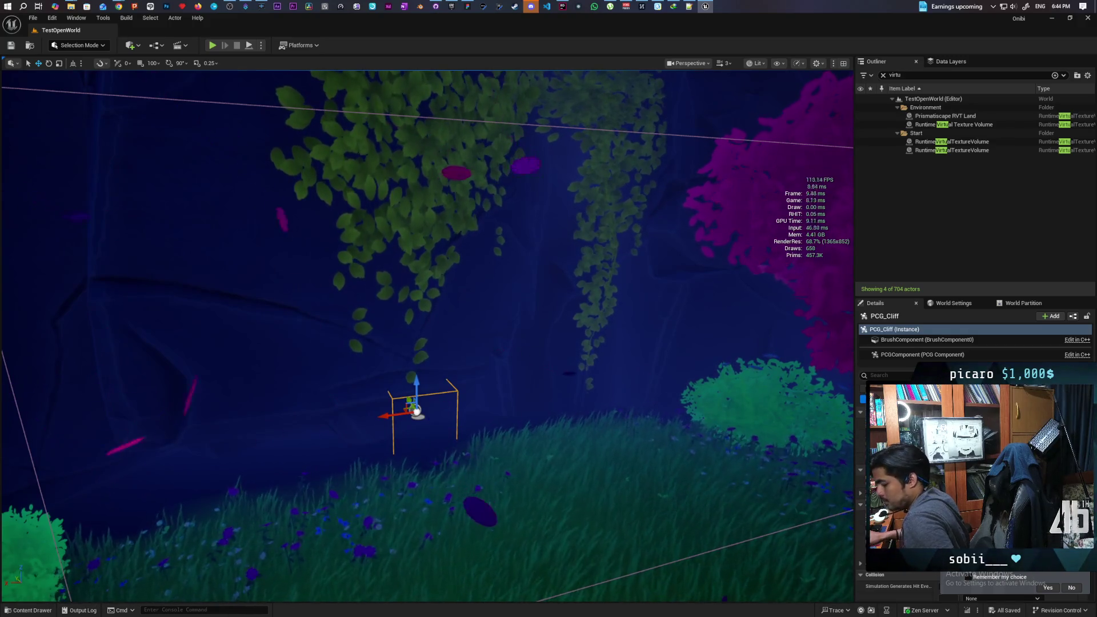
key("ctrl+space")
left_click_drag(527, 324, 134, 514)
Duplicate PCG_Cliff as PCG_Cliff2 and shift the copy left over the grass.
left_click(34, 611)
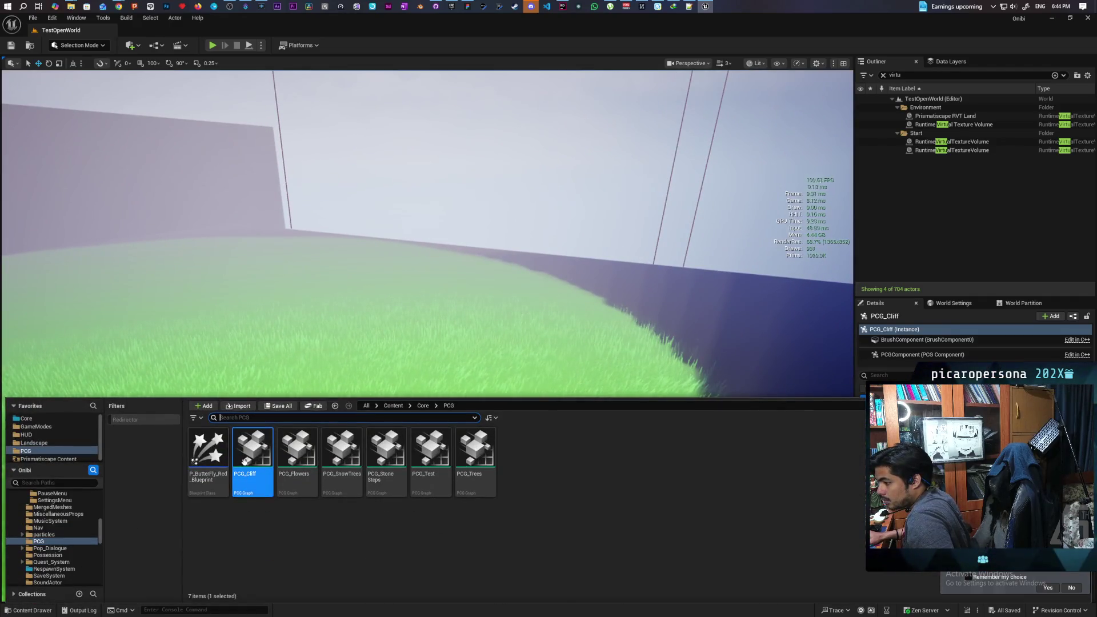
left_click(638, 348)
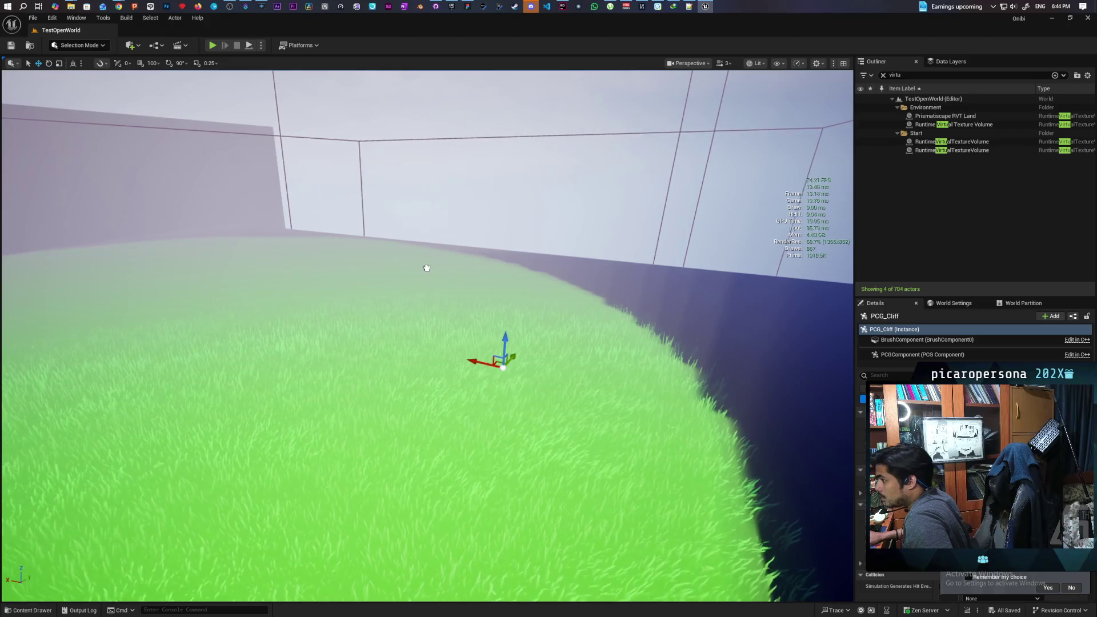
mouse_move(424, 269)
left_mouse_down()
mouse_move(320, 265)
mouse_move(245, 242)
mouse_move(295, 242)
left_mouse_up()
key("ctrl+d")
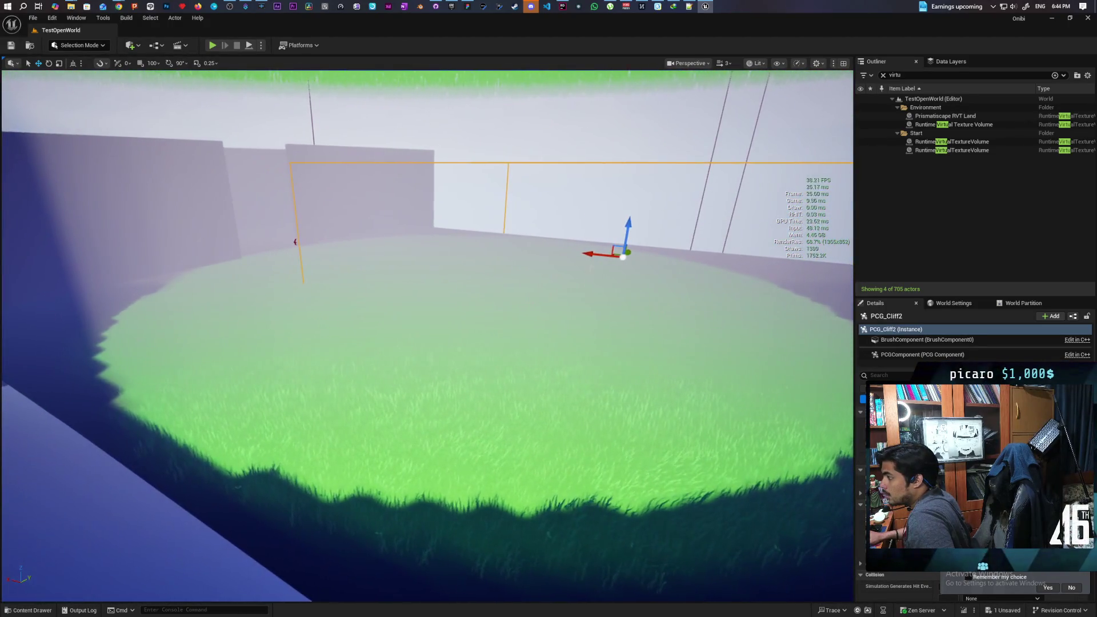
left_click_drag(600, 255, 404, 250)
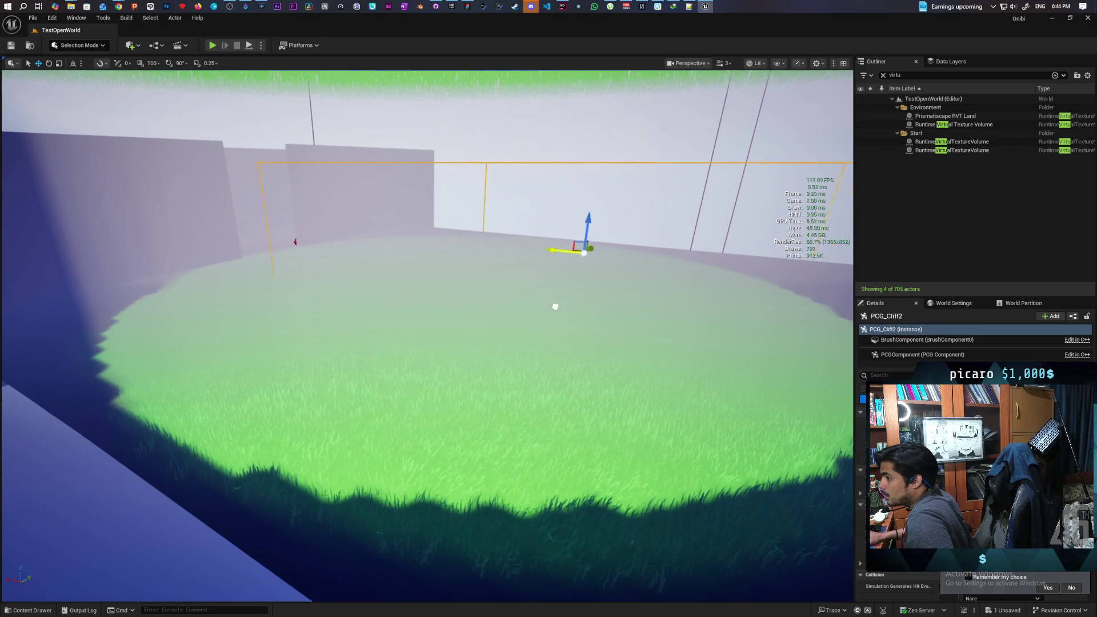
left_click_drag(295, 242, 217, 235)
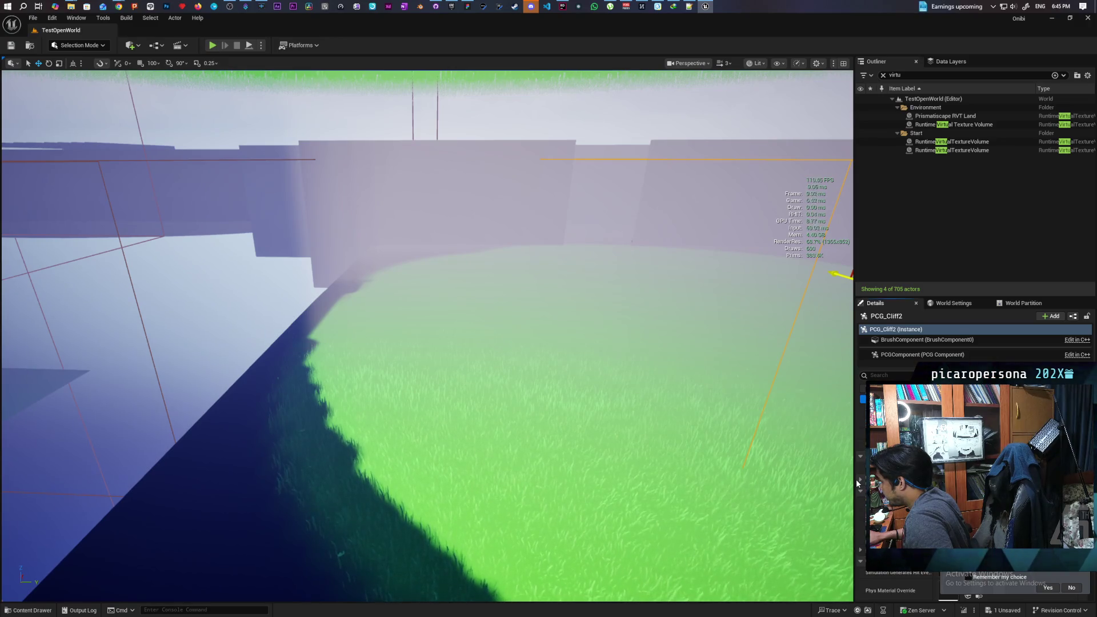
Inspect PCG_Cliff2's properties, then open the PCG_Cliff graph from the PCG folder.
left_click(860, 481)
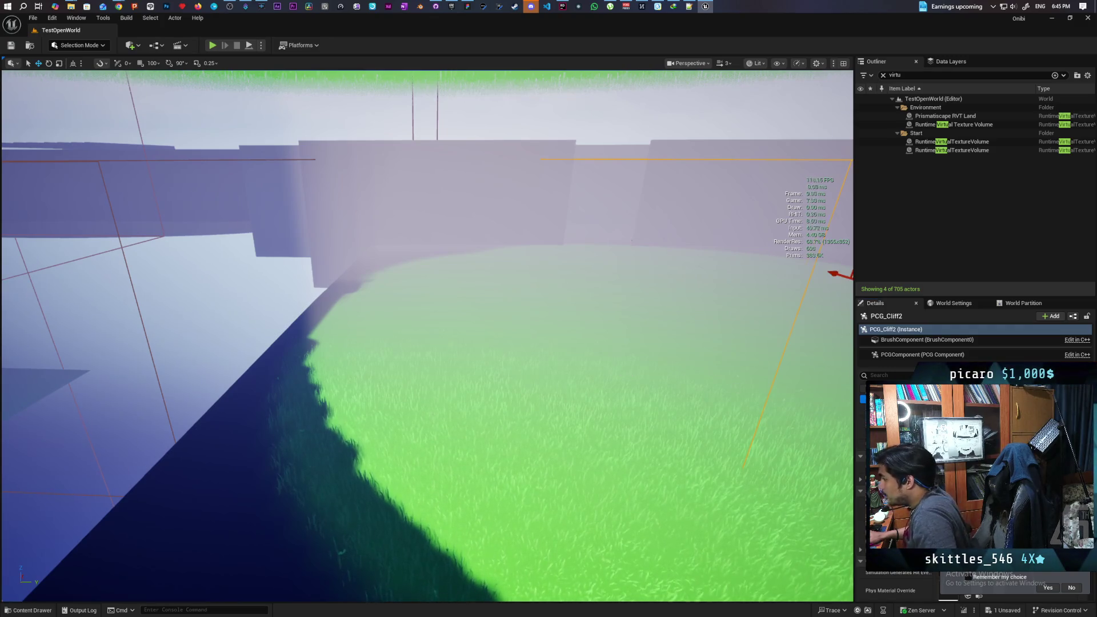
mouse_move(616, 228)
left_mouse_down()
mouse_move(639, 223)
mouse_move(622, 217)
left_mouse_up()
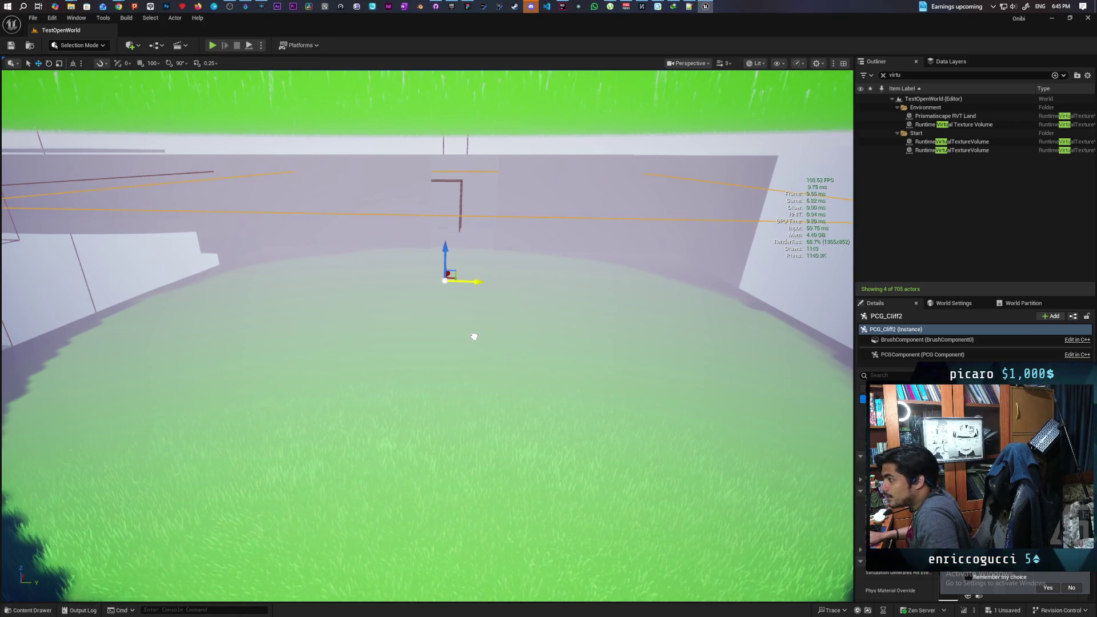
left_click_drag(623, 217, 611, 223)
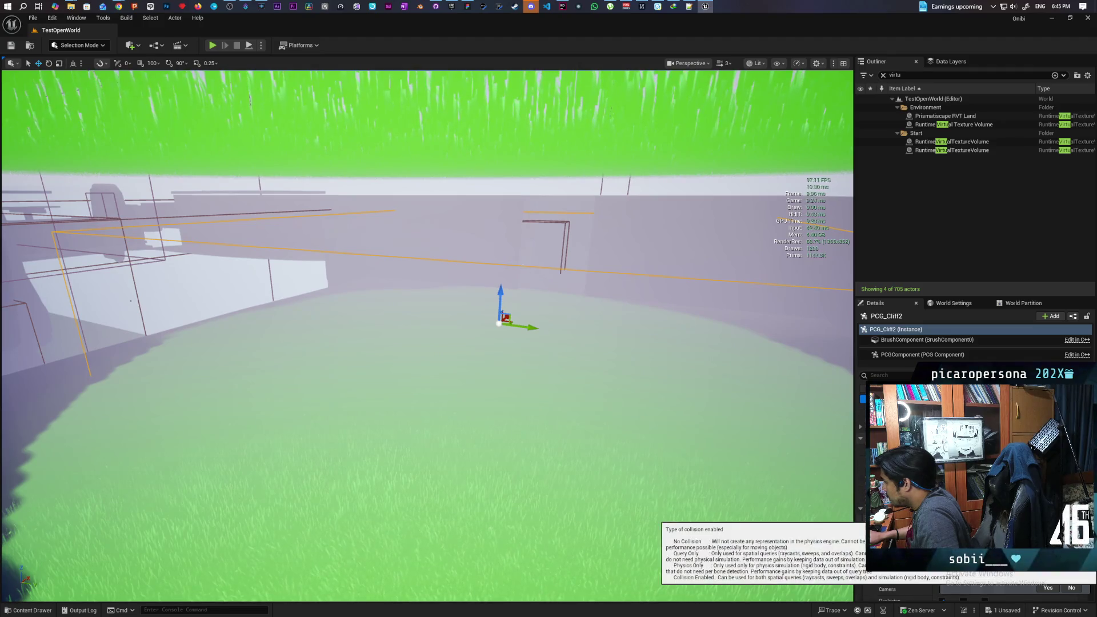
scroll(891, 583, "down", 1)
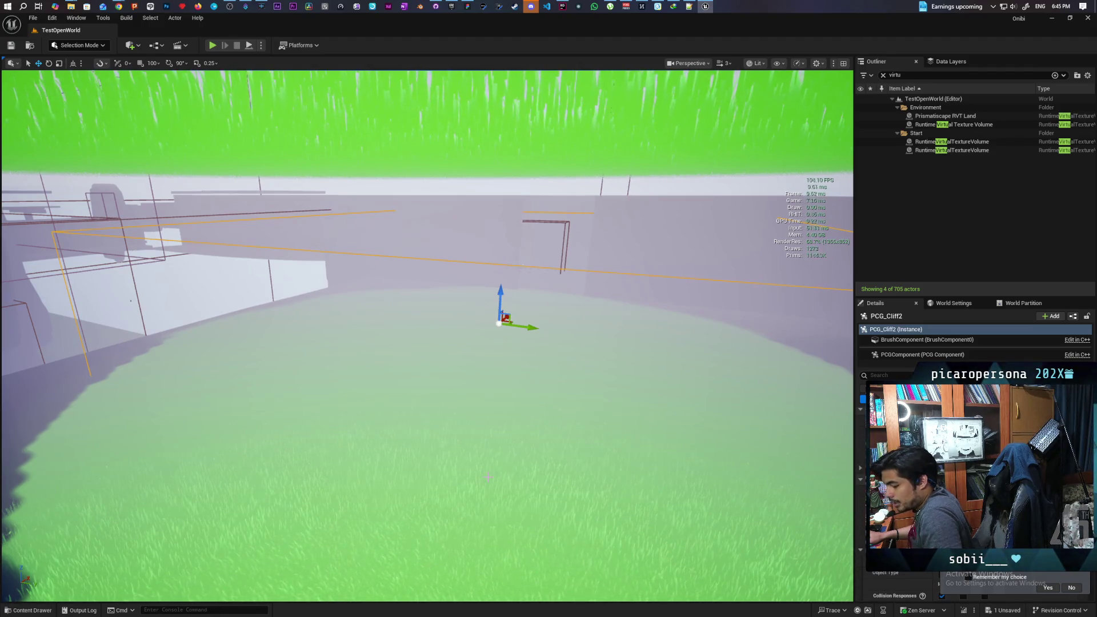
key("ctrl+space")
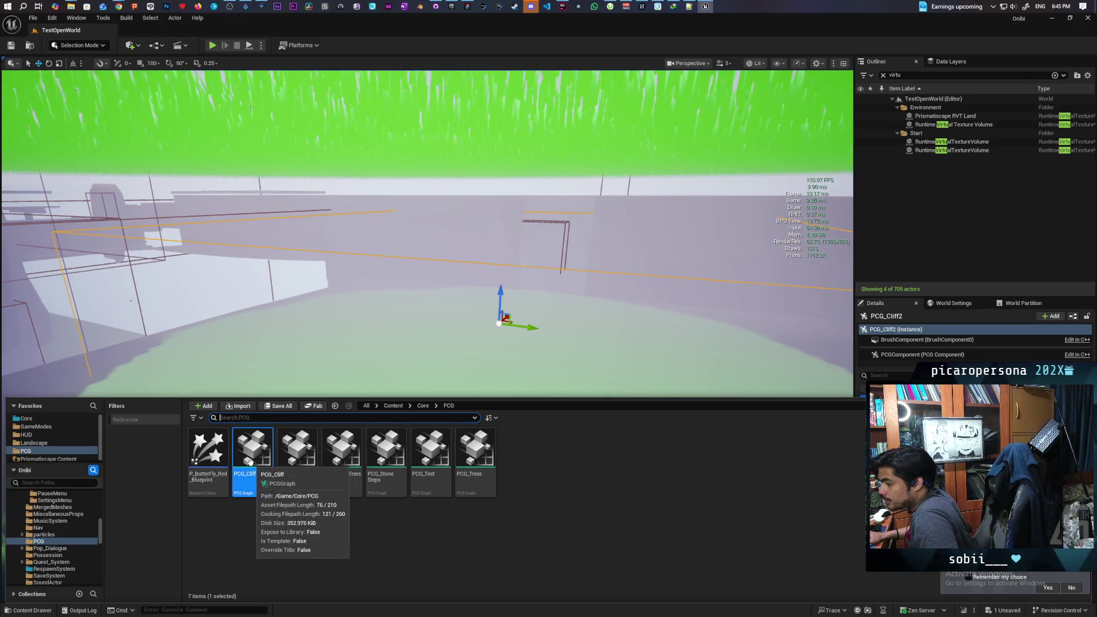
double_click(250, 461)
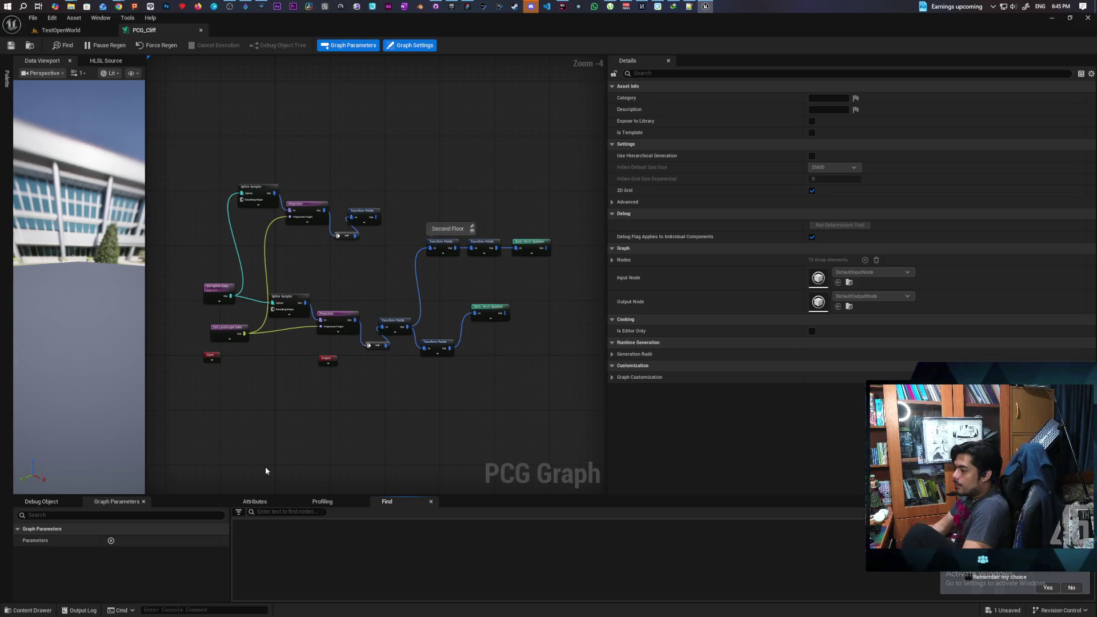
Inspect the Get Spline Data and Spline Sampler nodes in PCG_Cliff, then return to TestOpenWorld.
scroll(265, 466, "up", 1)
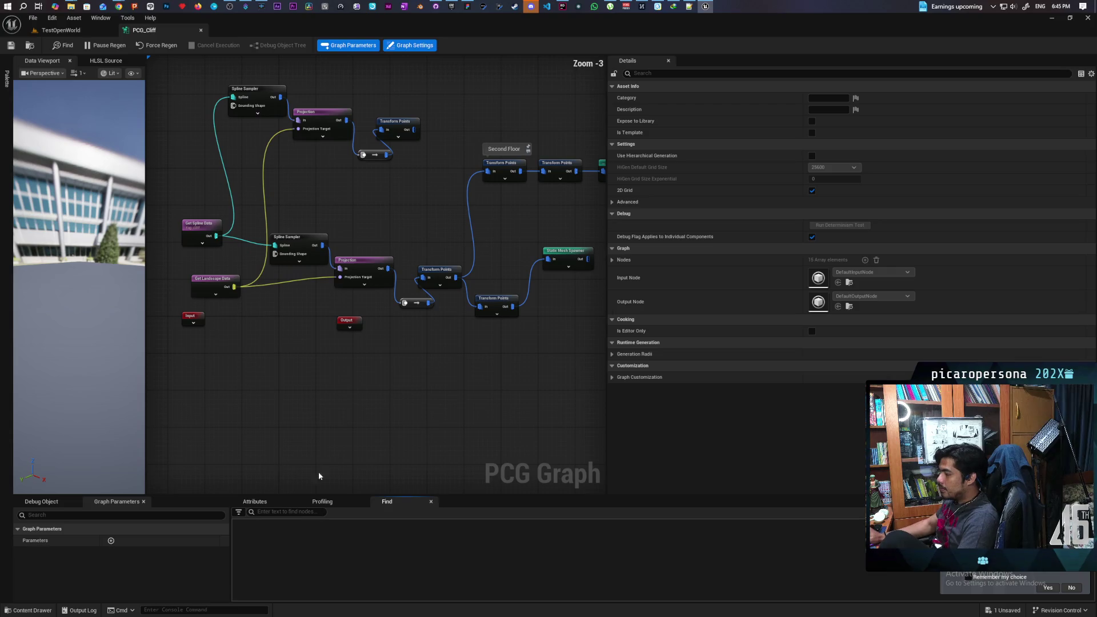
scroll(426, 402, "down", 1)
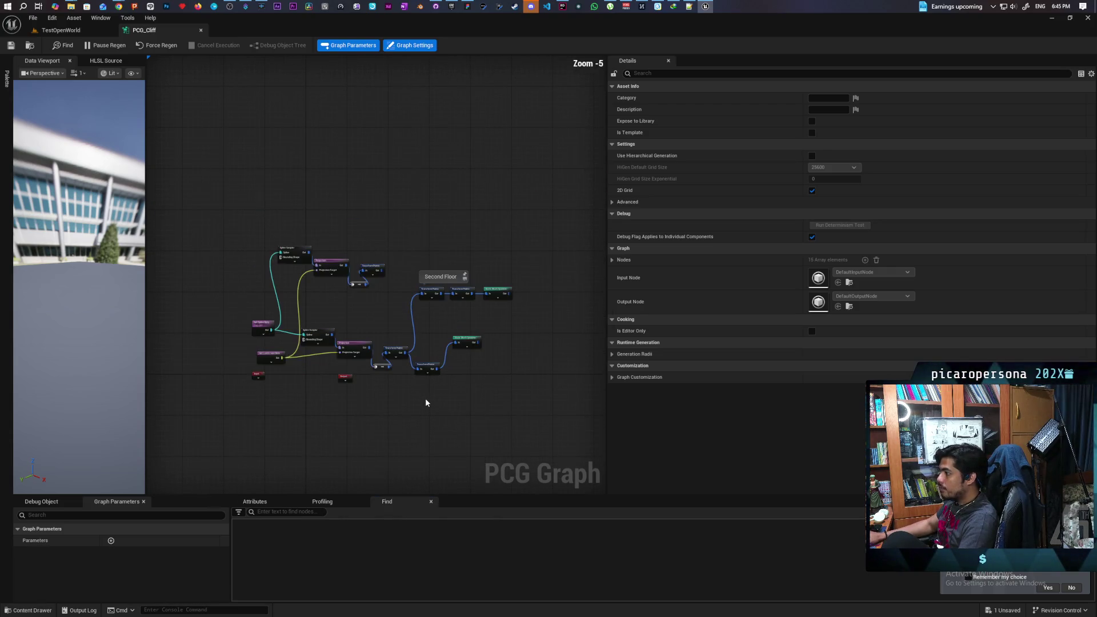
scroll(326, 366, "up", 2)
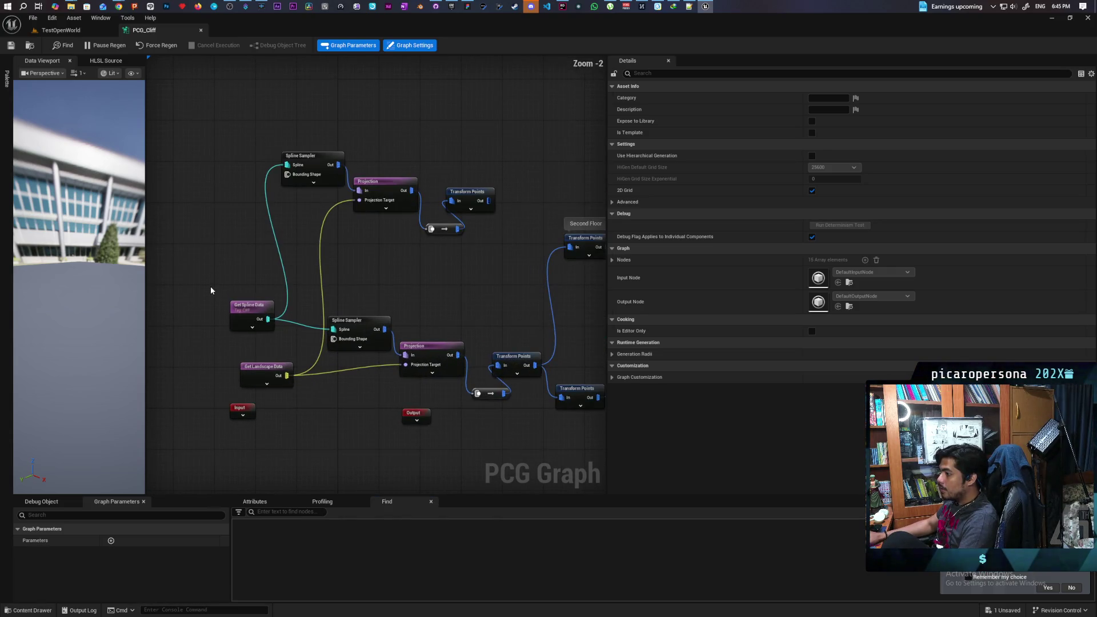
left_click(250, 328)
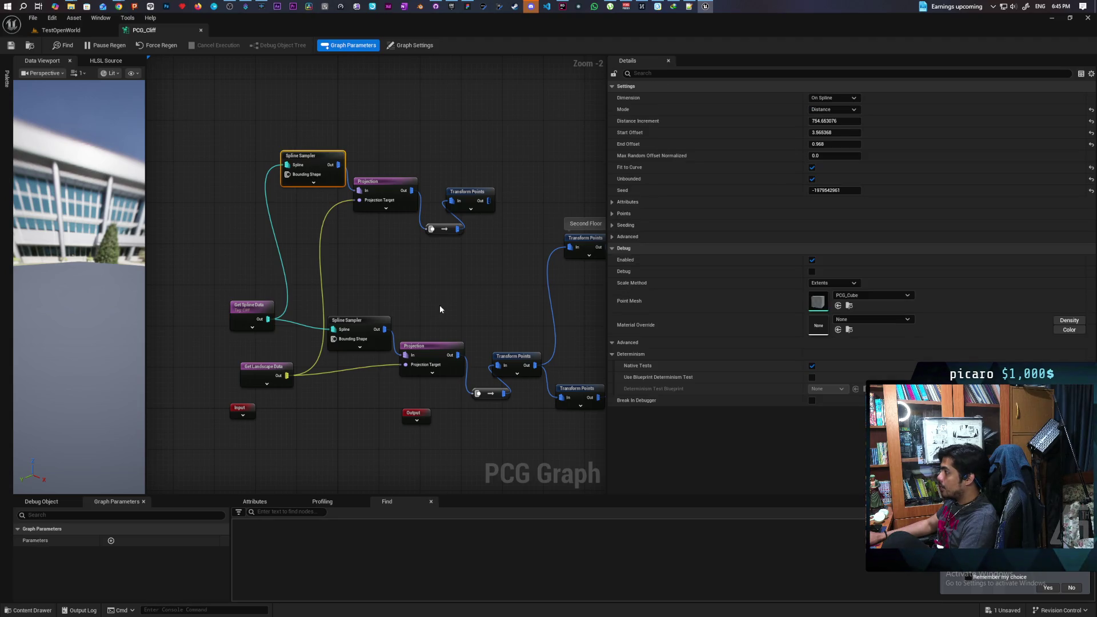
left_click_drag(368, 322, 375, 334)
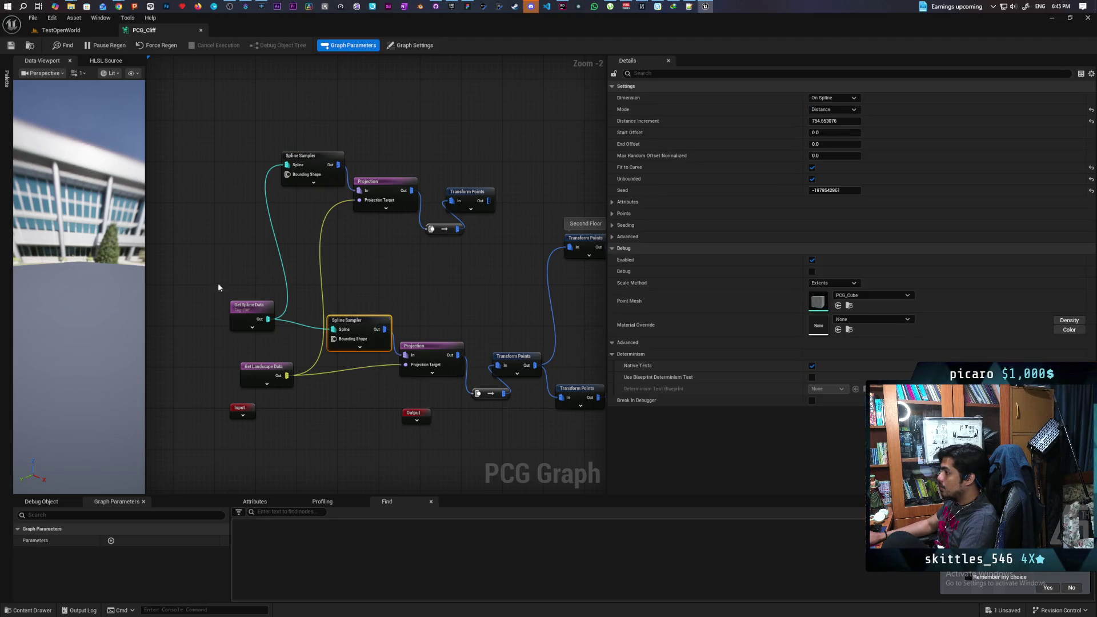
left_click(74, 31)
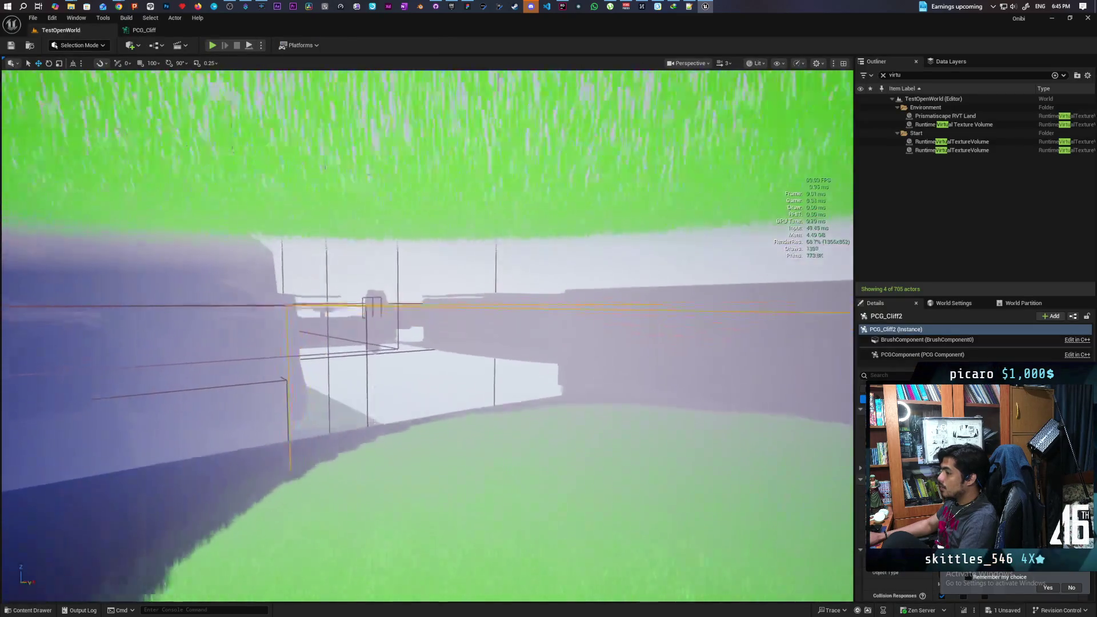
Fly toward the grass, select the PCG_Cliff_PCGStamp cliff, and center the view on it.
key("w")
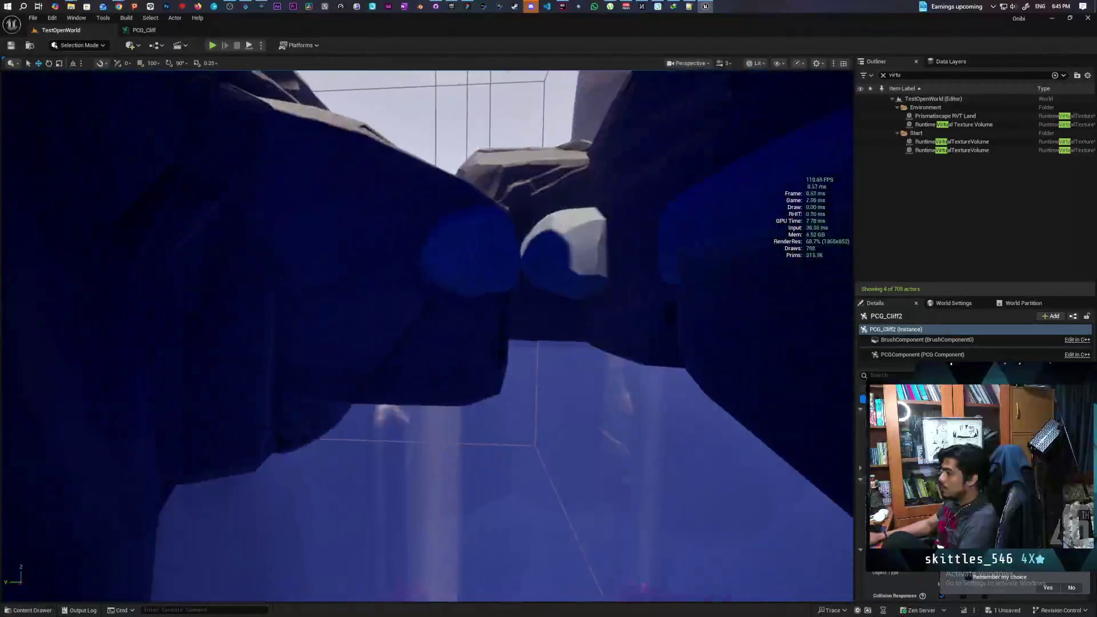
key("w")
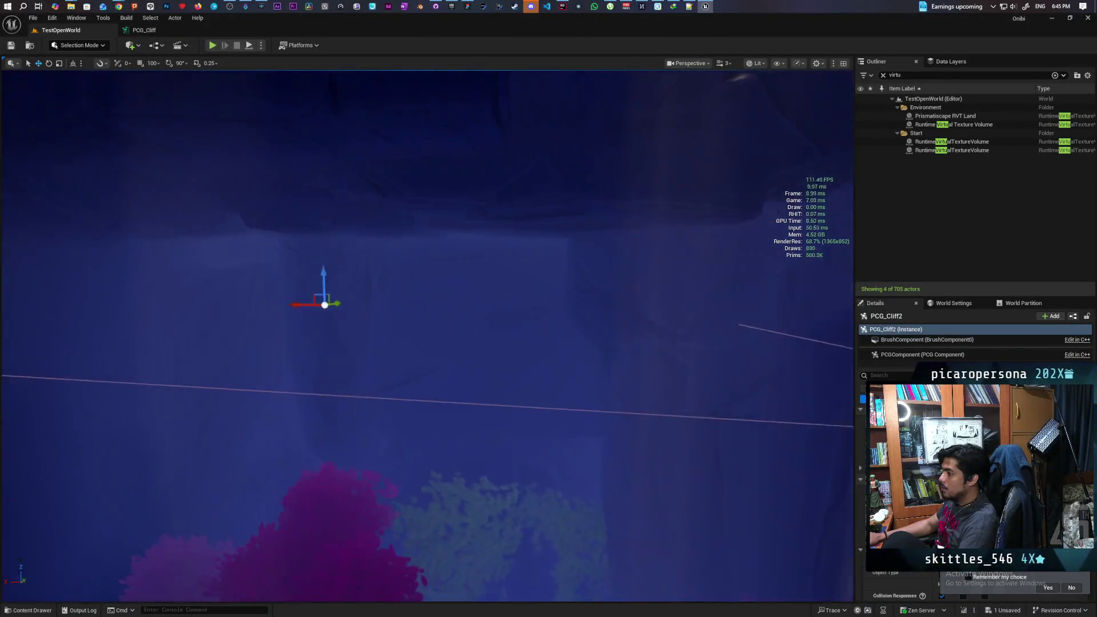
key("w")
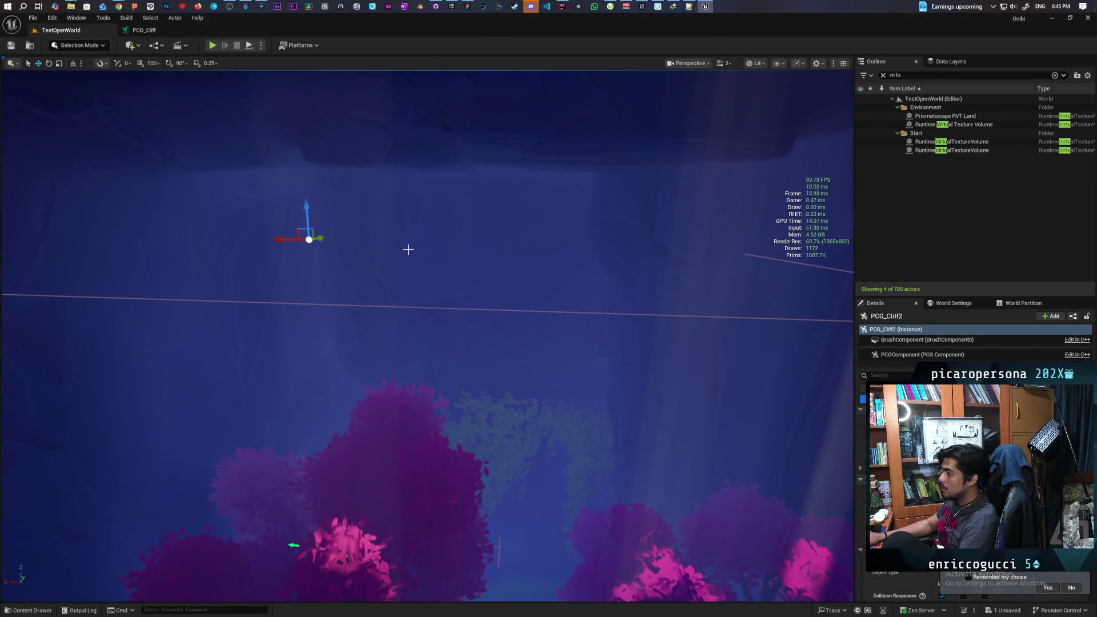
left_click(454, 279)
key("f")
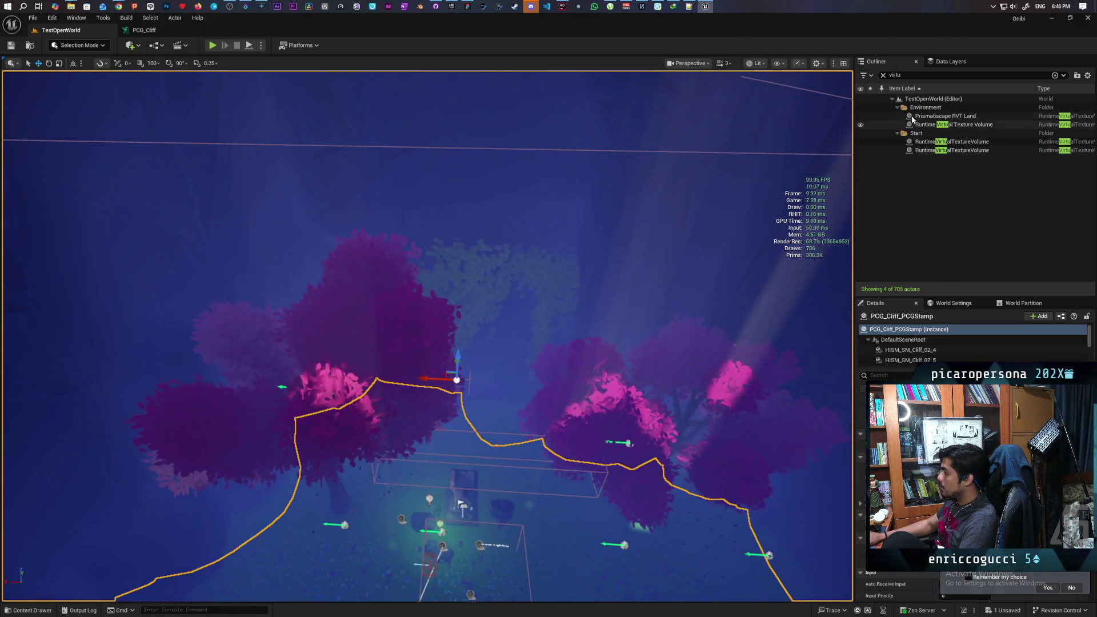
Clear the Outliner filter and repeatedly toggle the PCG_Cliff_PCGStamp cliff's visibility to compare.
left_click(882, 74)
mouse_move(731, 238)
left_mouse_down()
mouse_move(731, 251)
mouse_move(731, 234)
left_mouse_up()
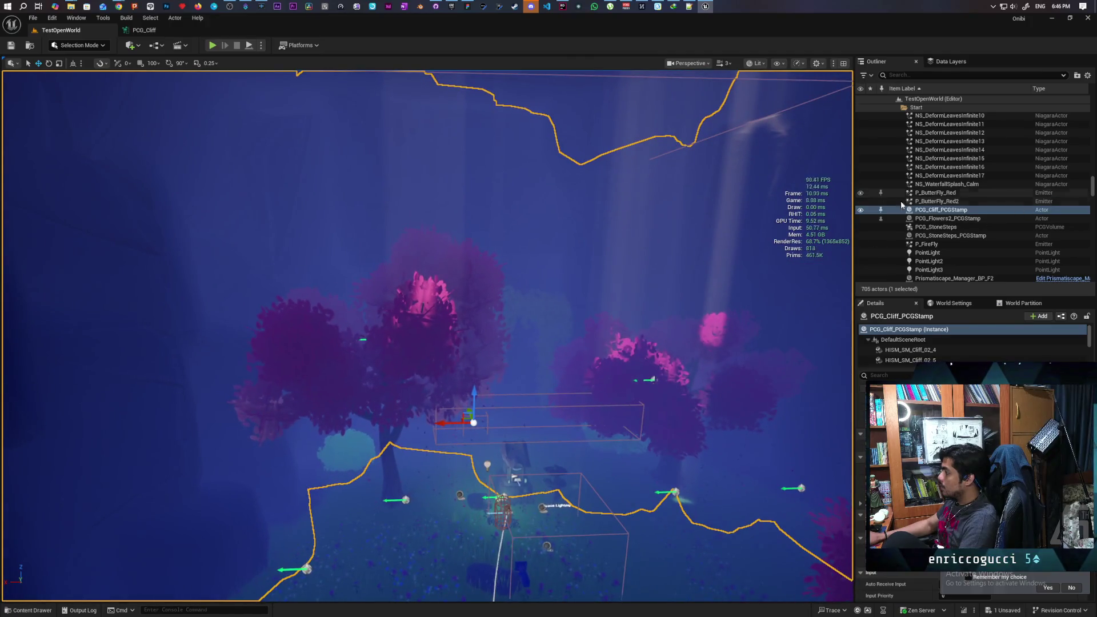
left_click(860, 210)
left_click(860, 211)
left_click(860, 211)
left_click(860, 211)
left_click(860, 211)
left_click(860, 211)
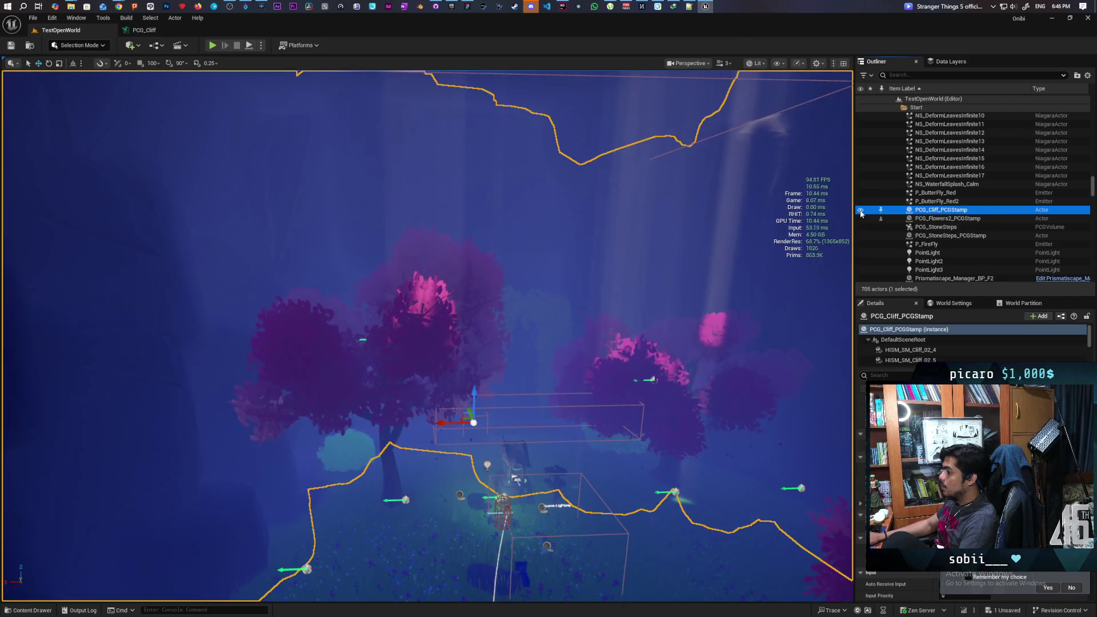
left_click(860, 211)
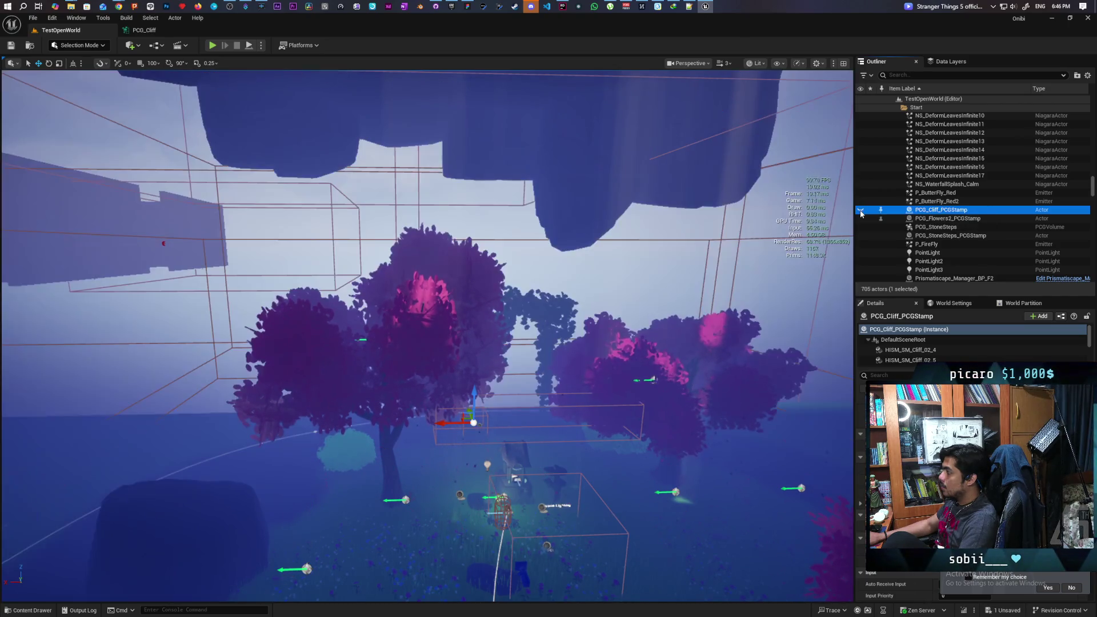
left_click(860, 211)
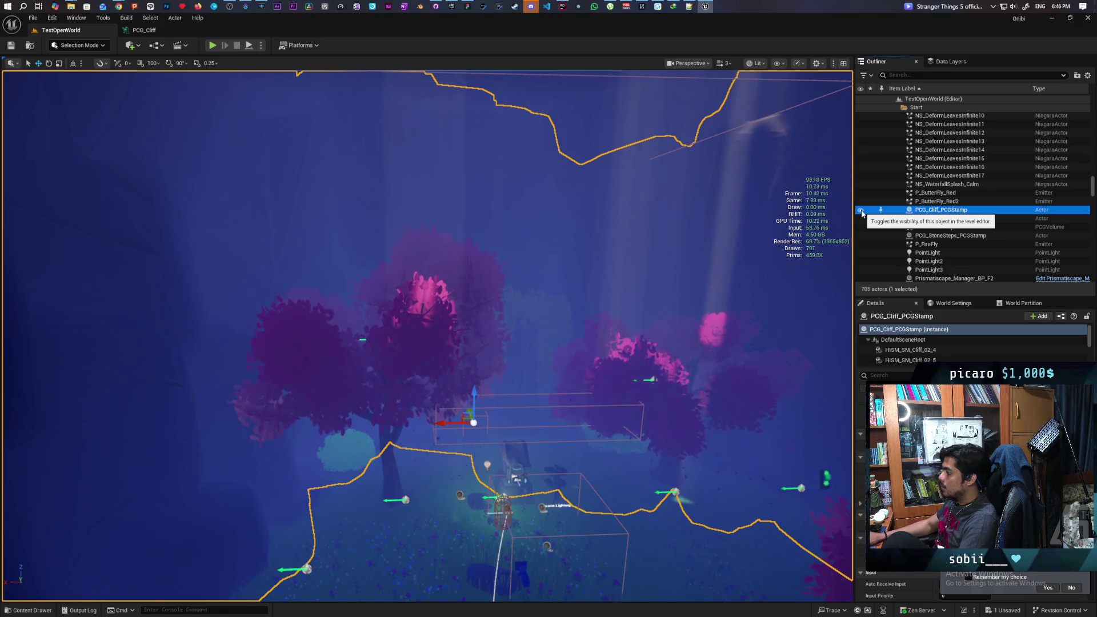
Hide and reshow the cliff, then focus the view on PCG_Cliff_PCGStamp again.
left_click_drag(594, 343, 598, 293)
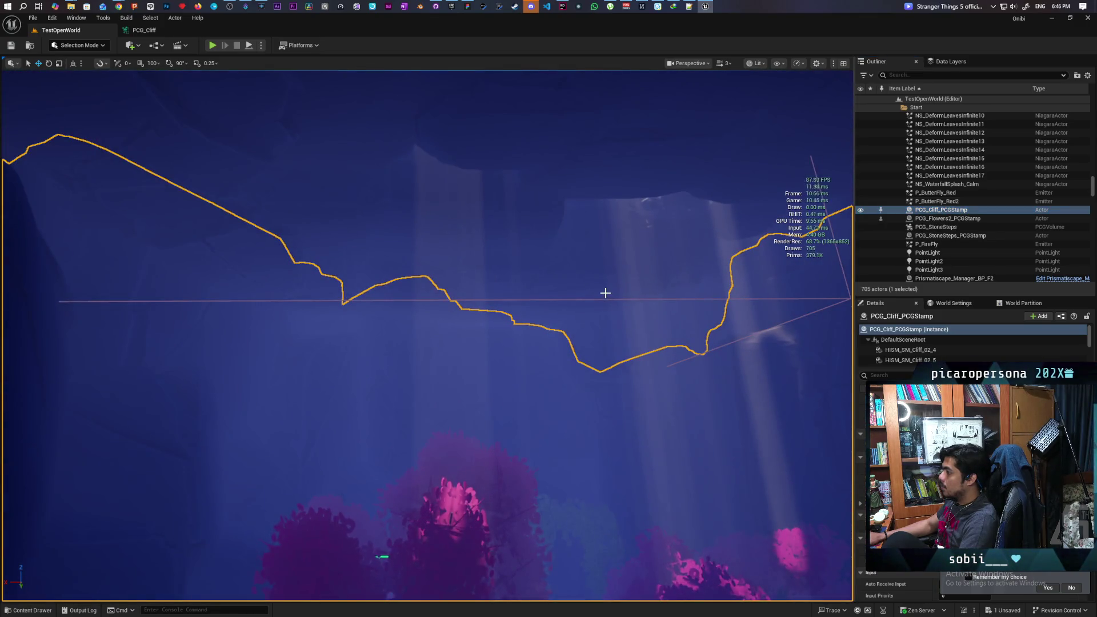
left_click(861, 210)
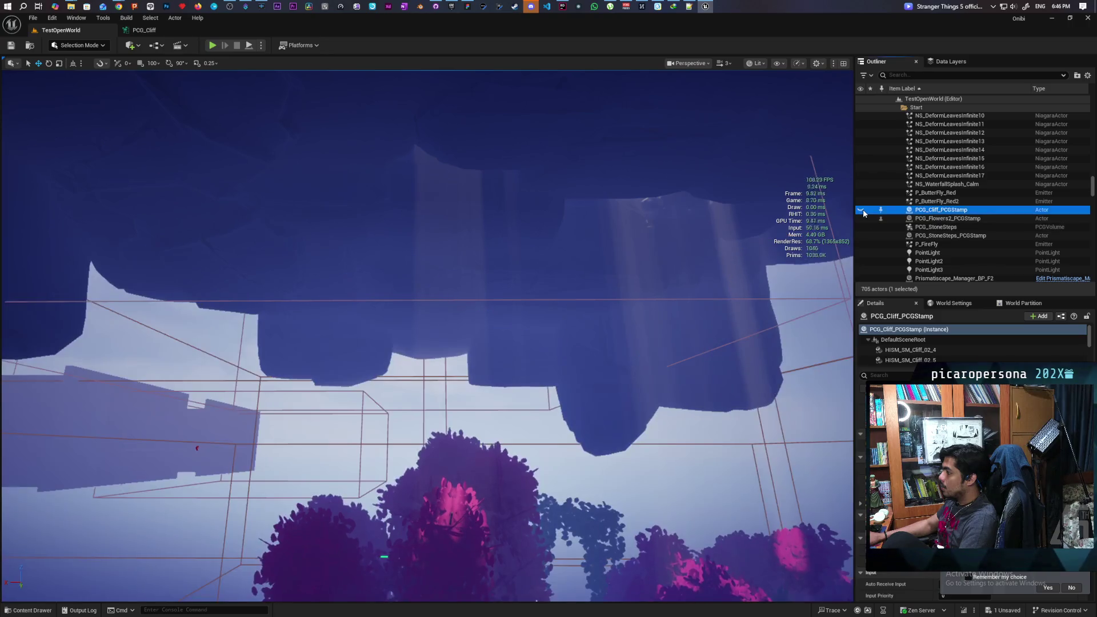
left_click(861, 211)
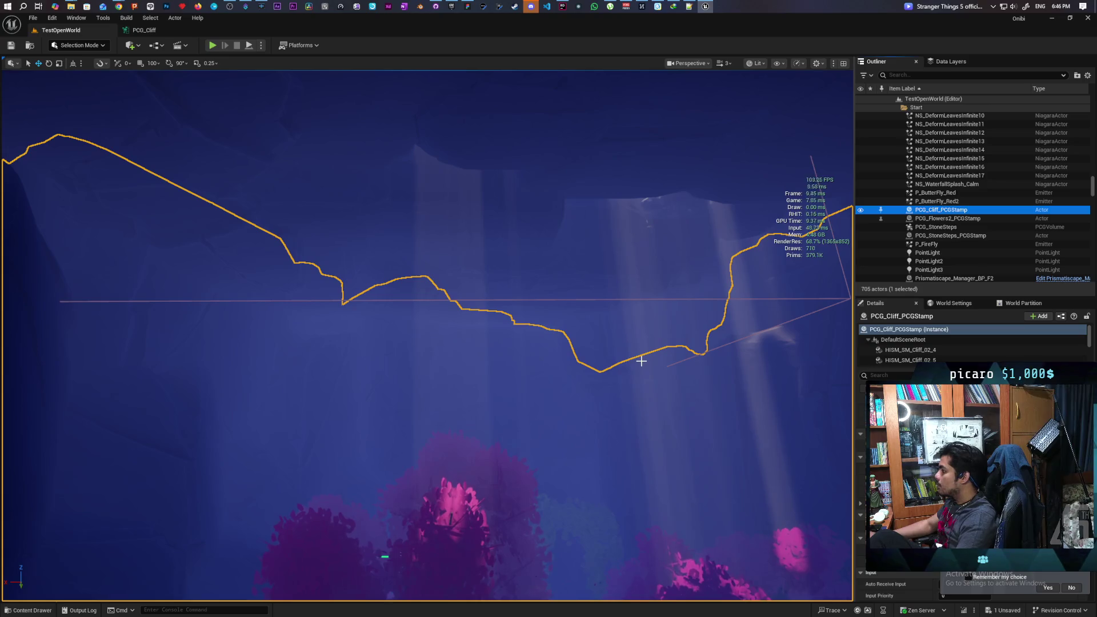
key("f")
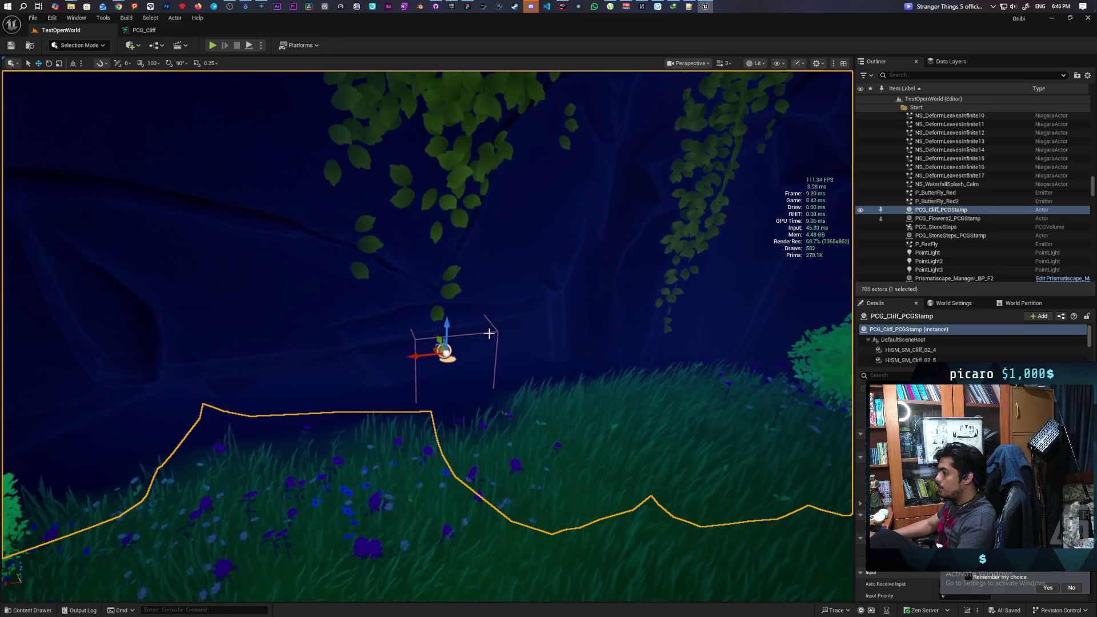
Frame PCG_Cliff, then select BP_PCGSpline2 and frame it, after briefly searching its Details for 'tag'.
left_click(494, 331)
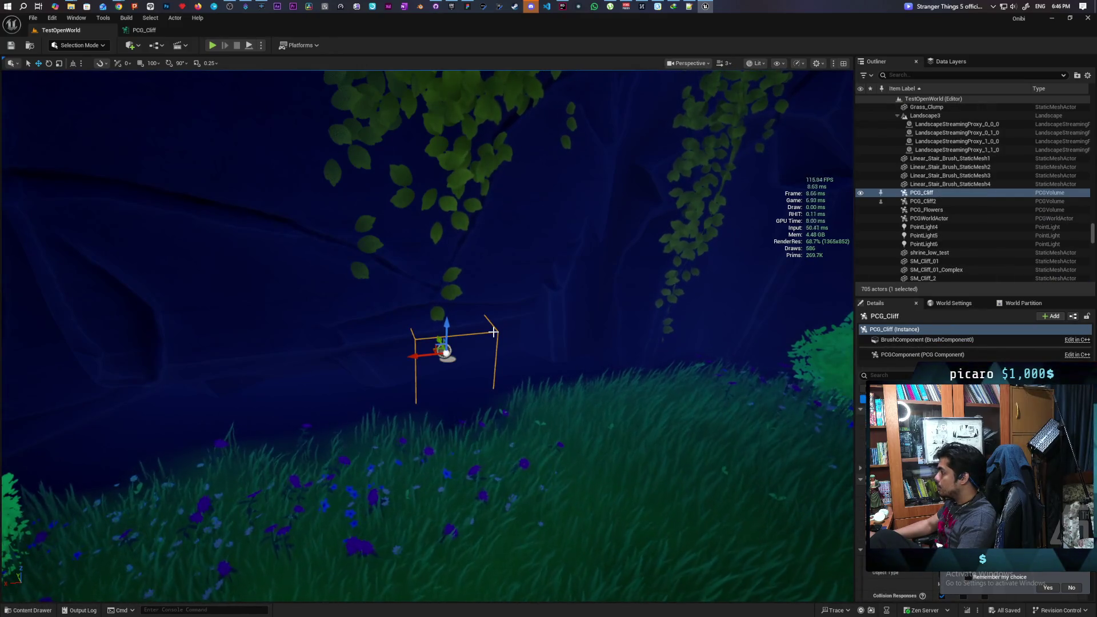
key("f")
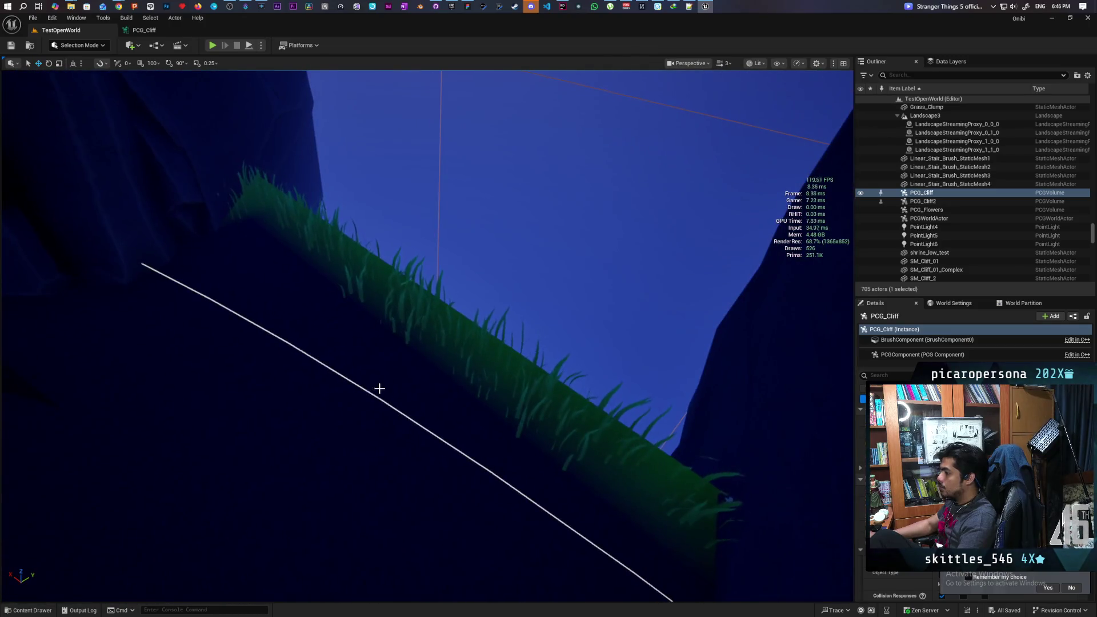
left_click(371, 393)
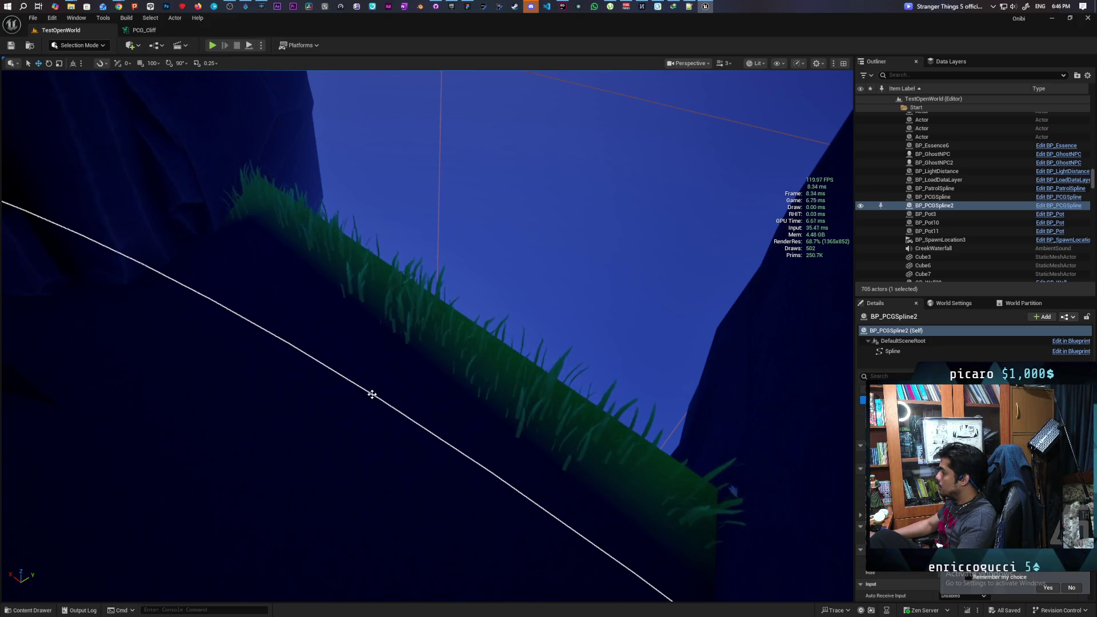
scroll(891, 486, "down", 3)
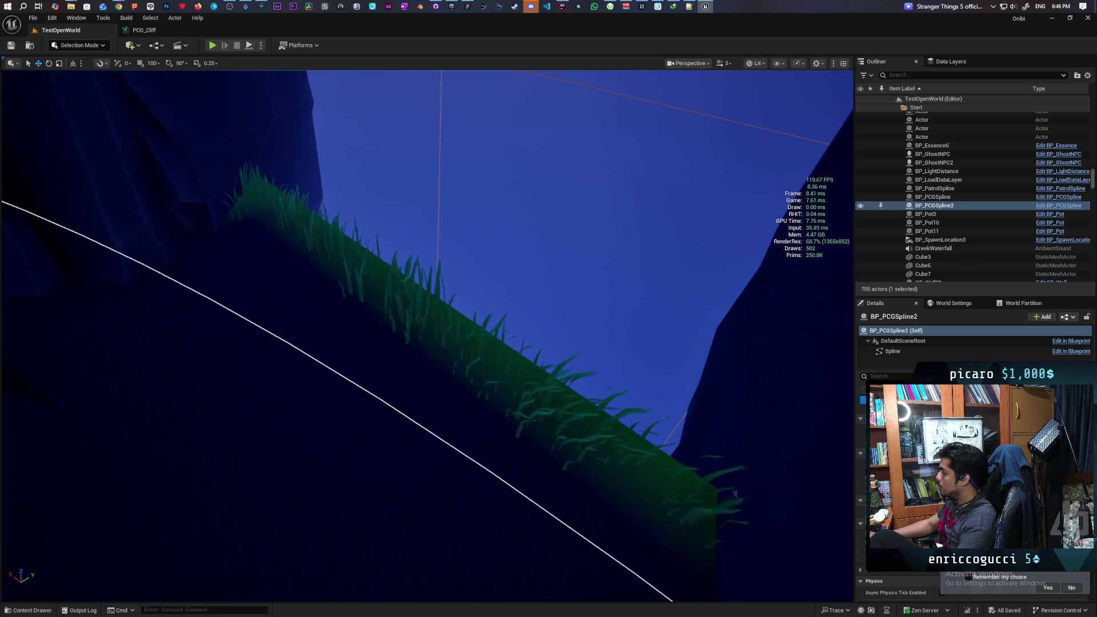
left_click(900, 377)
type("tag")
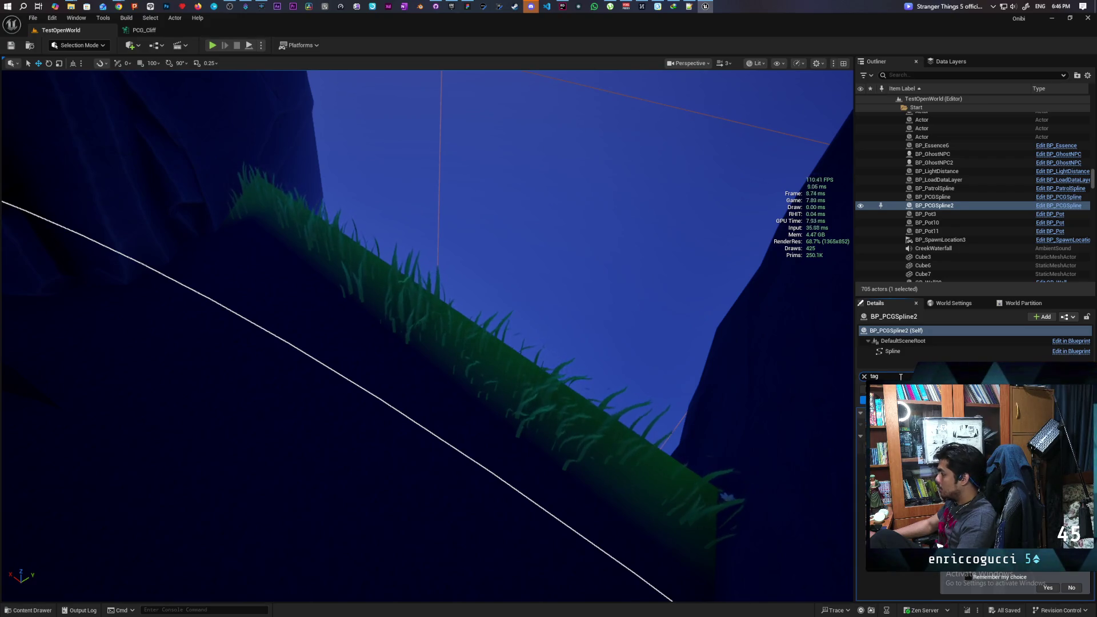
left_click(864, 377)
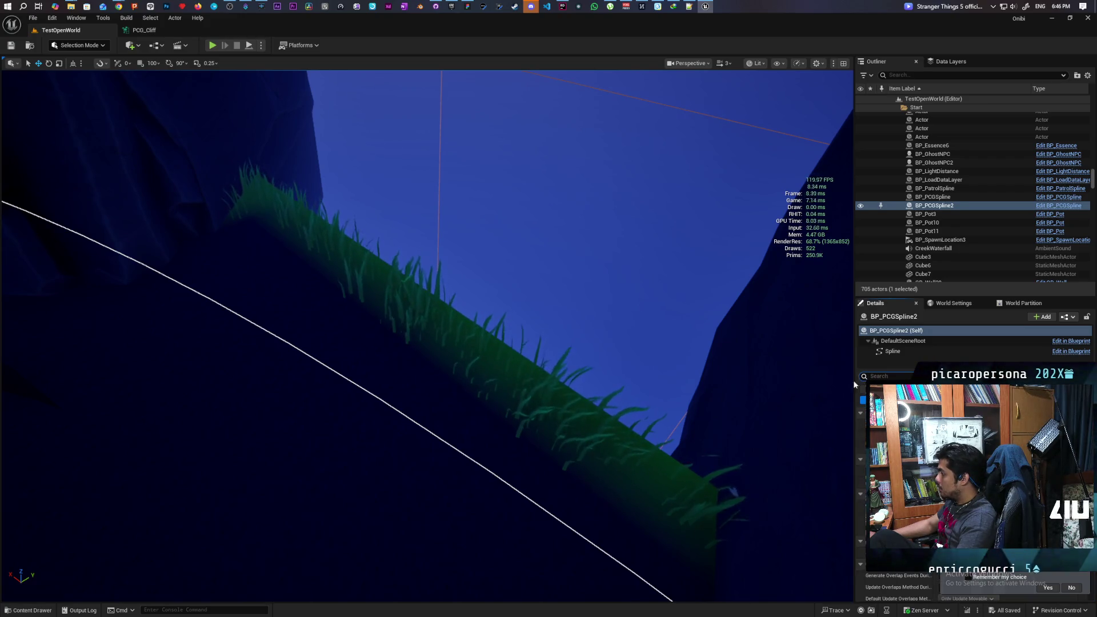
key("f")
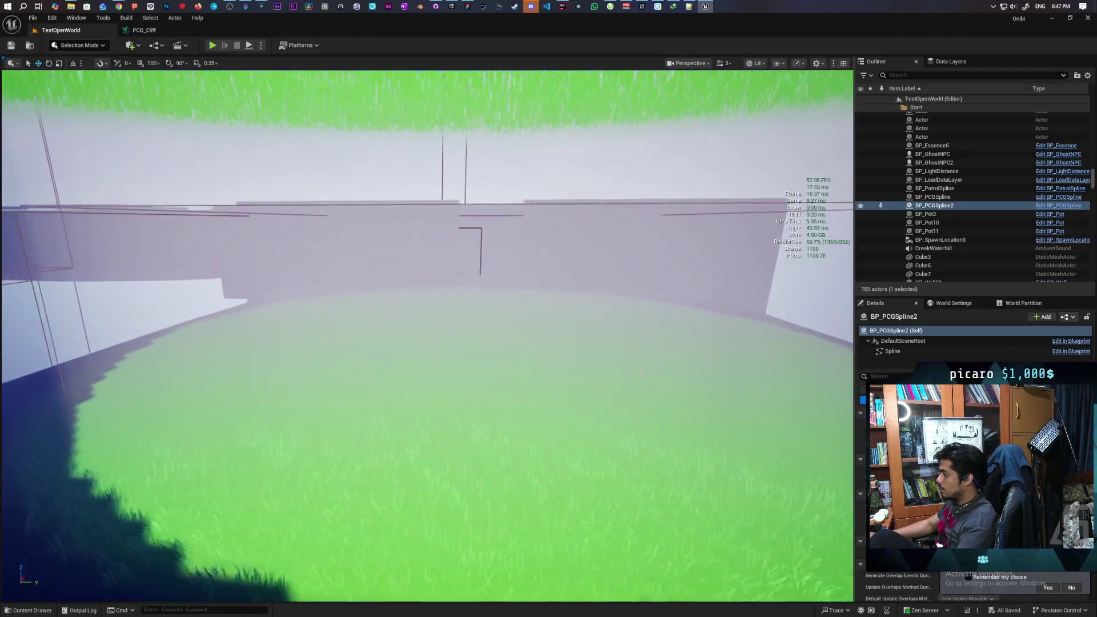
Drag a BP_PCGSpline actor into the level and inspect its spline component and actions.
key("ctrl+space")
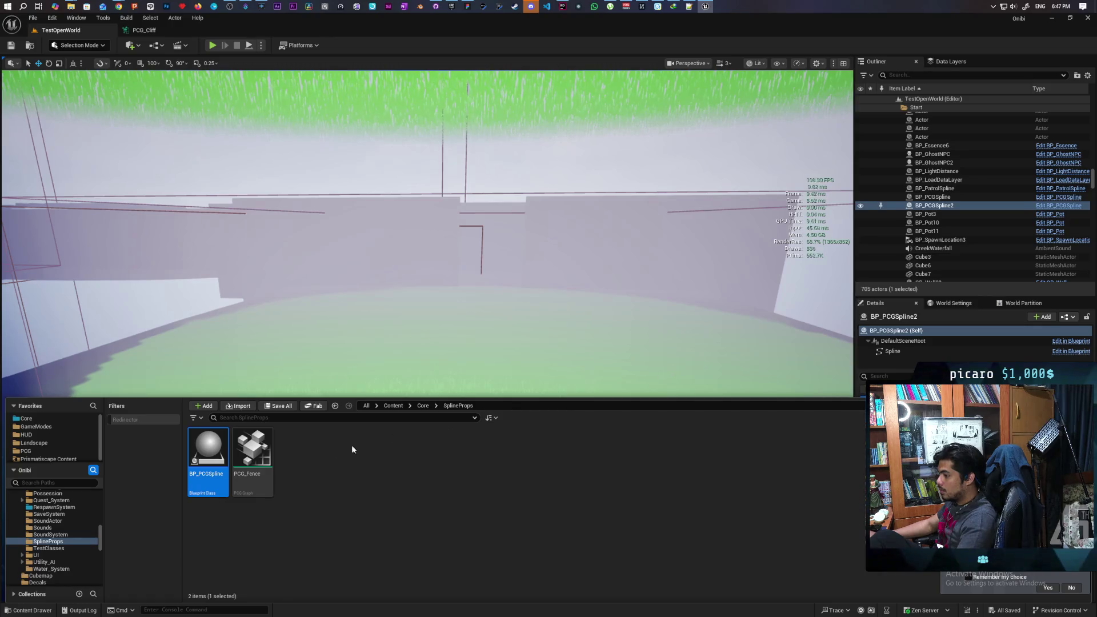
mouse_move(211, 457)
left_mouse_down()
mouse_move(394, 299)
mouse_move(491, 273)
left_mouse_up()
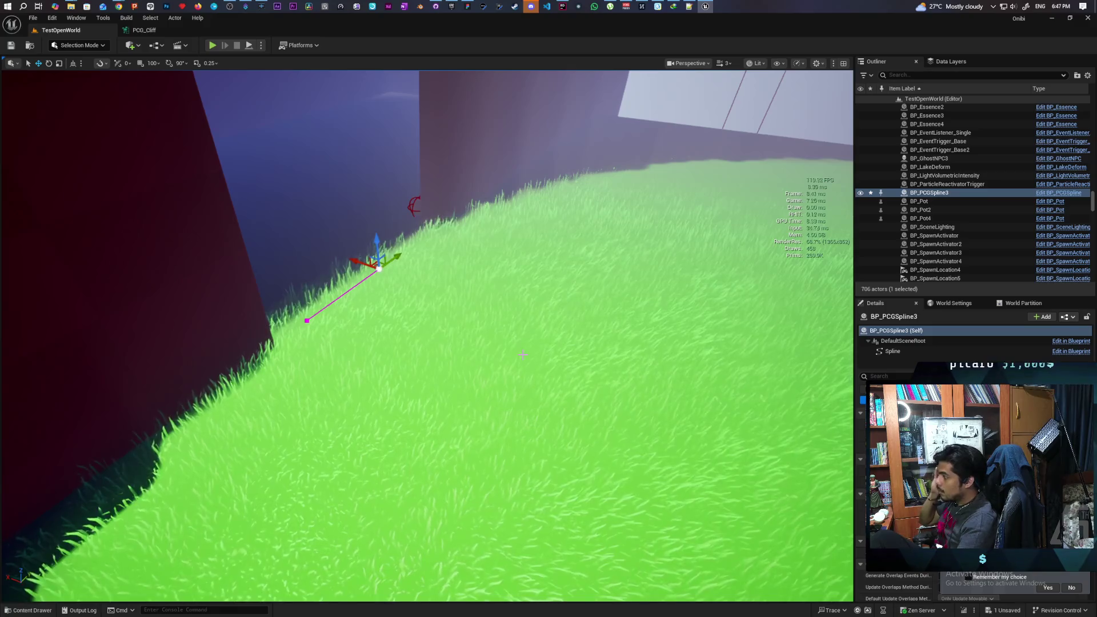
left_click(890, 352)
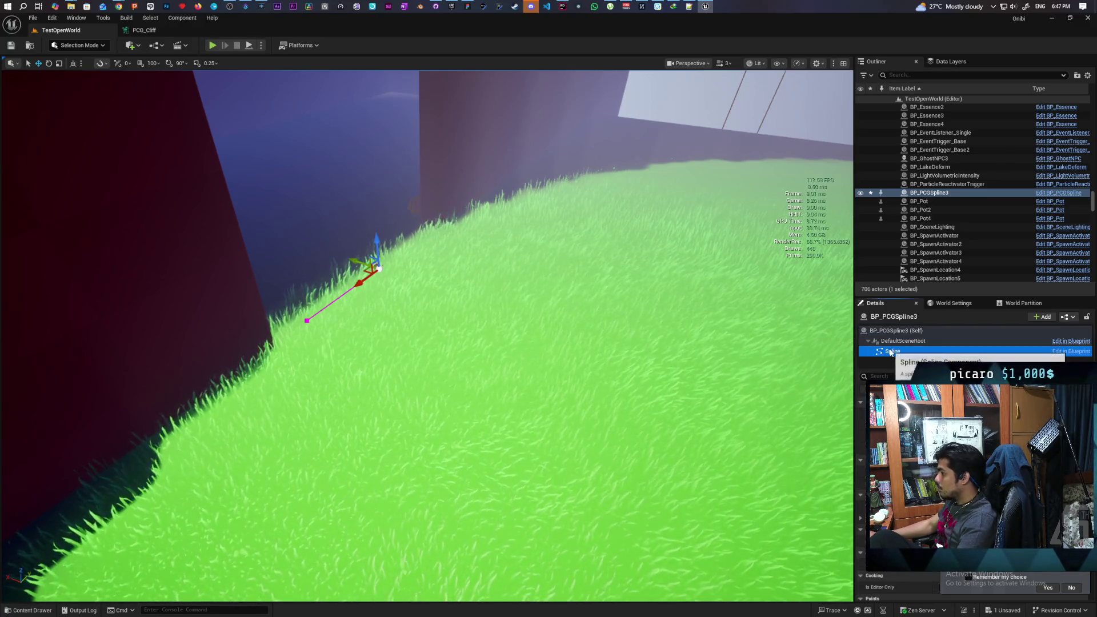
right_click(379, 269)
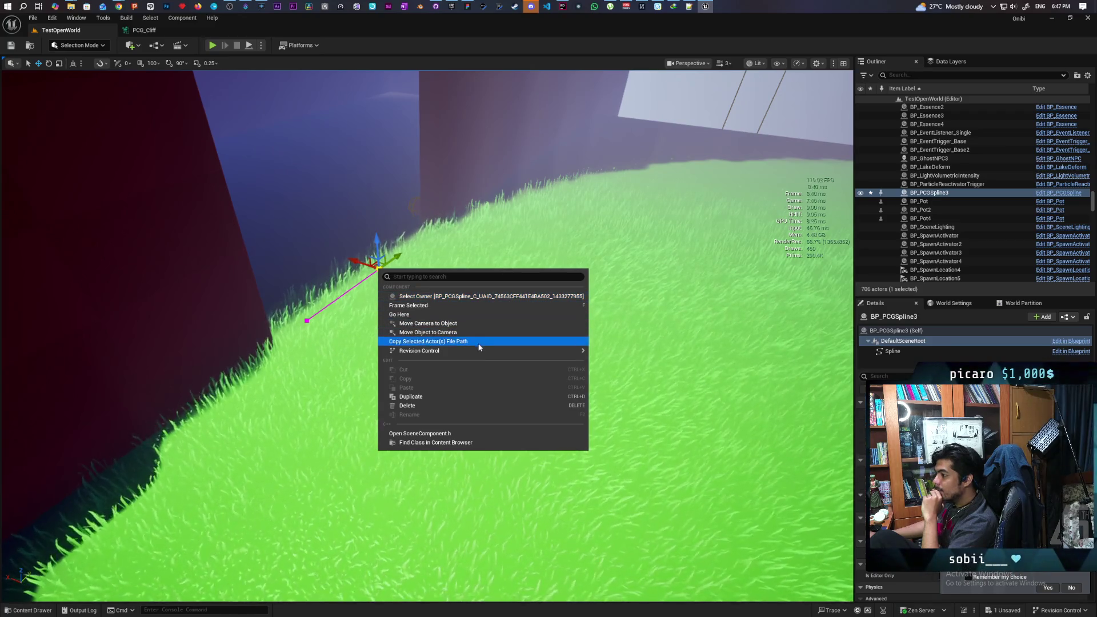
mouse_move(479, 351)
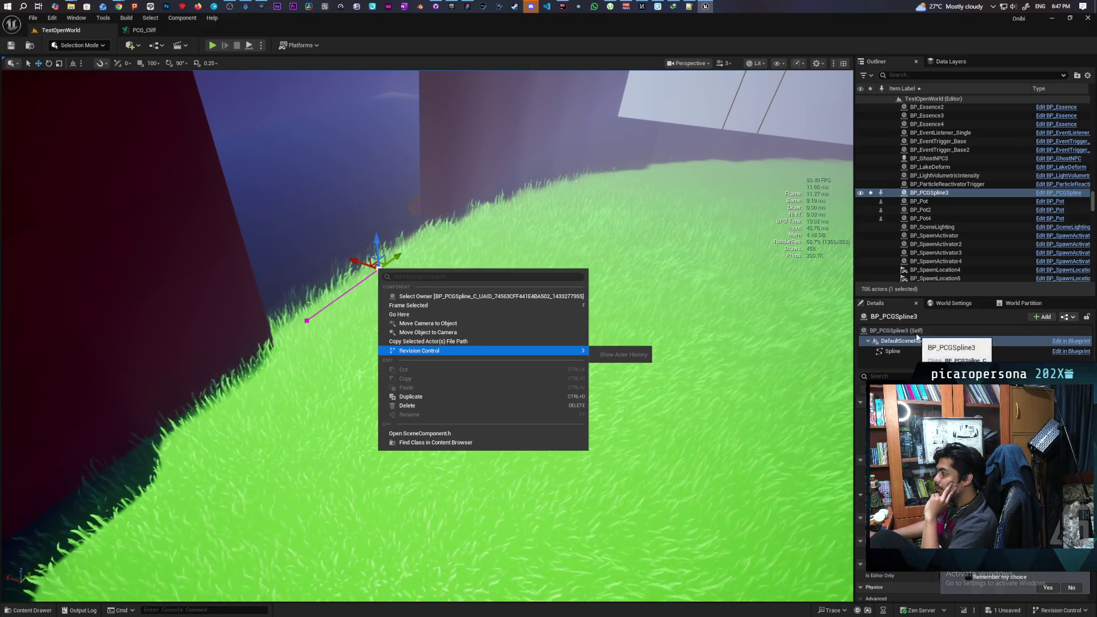
left_click(882, 331)
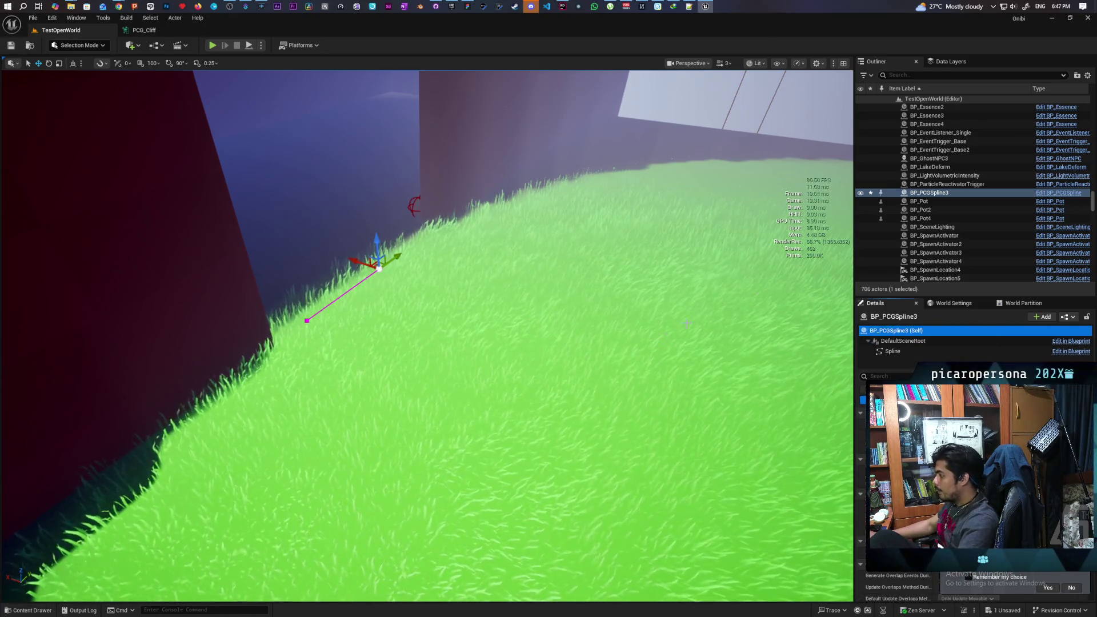
Delete the placed BP_PCGSpline3 from the Outliner and bring up the SplineProps content.
left_click(934, 201)
left_click(933, 193)
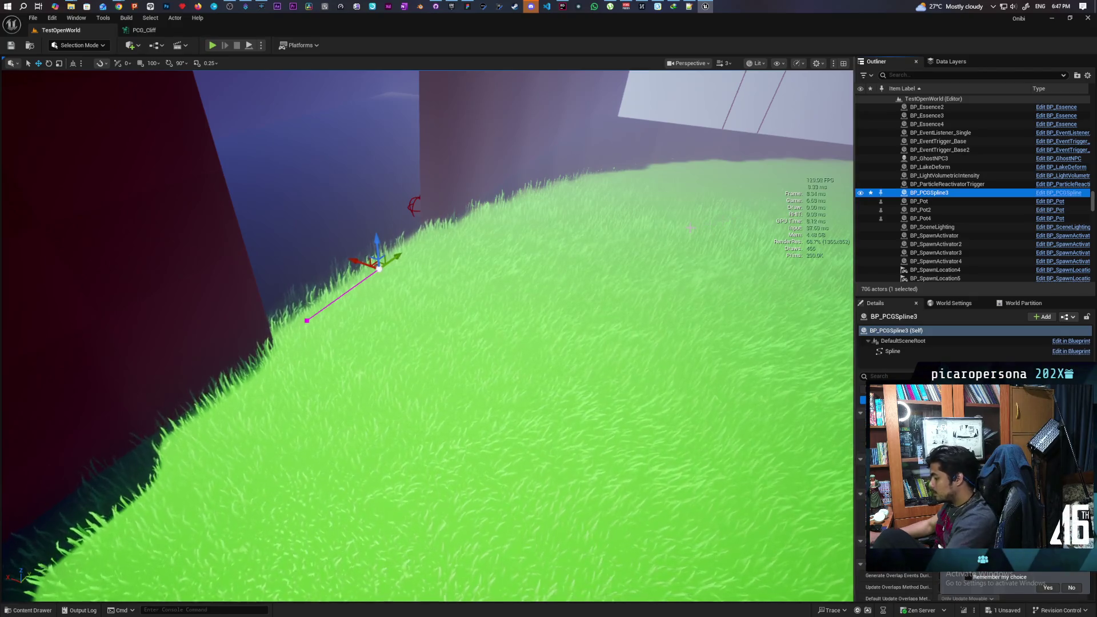
key("Delete")
left_click(29, 610)
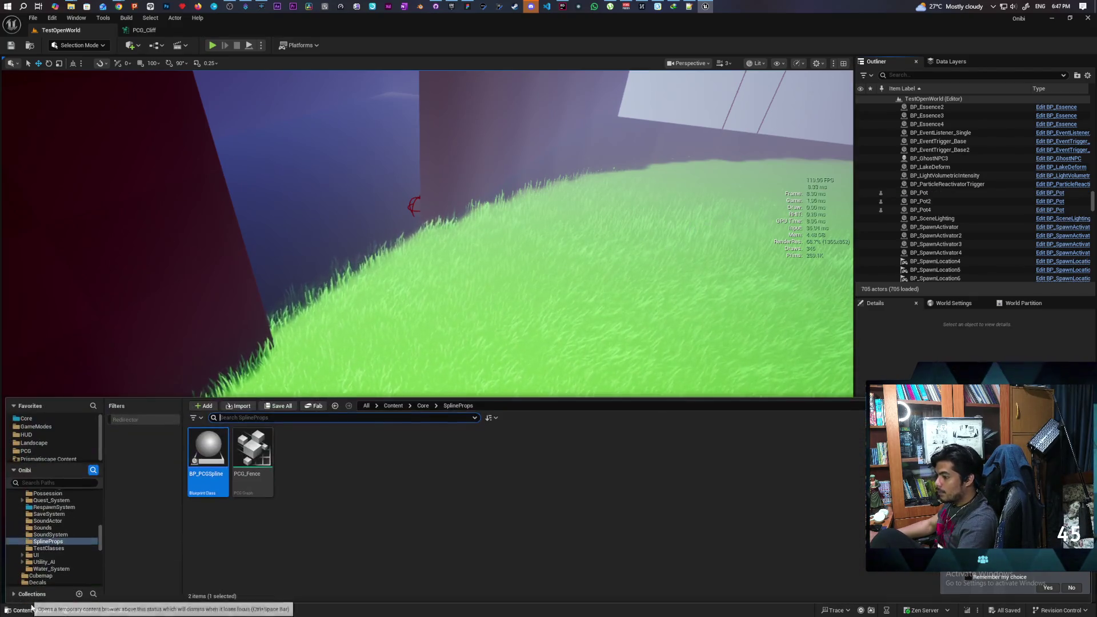
Duplicate BP_PCGSpline as BP_PCGSplineClosed and open the copy in the Blueprint editor.
right_click(209, 473)
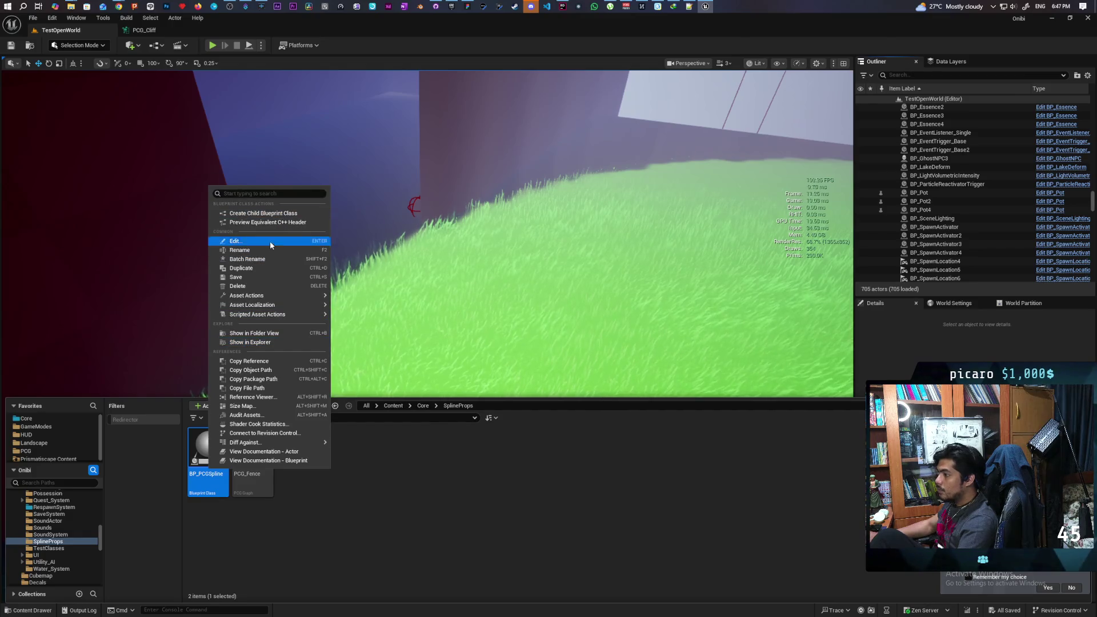
left_click(264, 268)
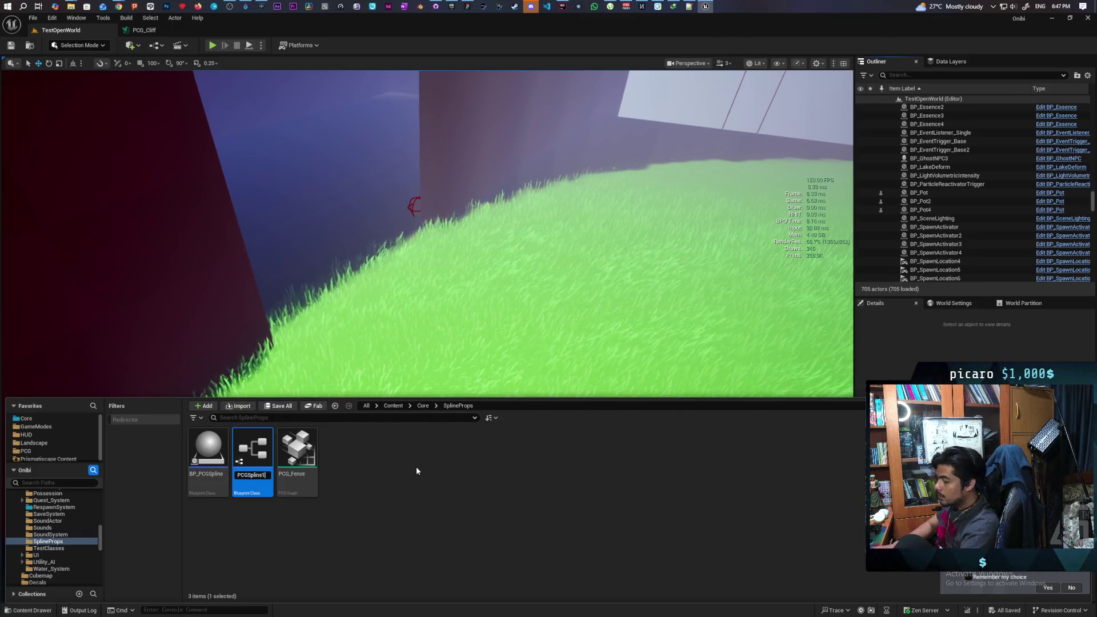
type("BP_PCGSplineClosed")
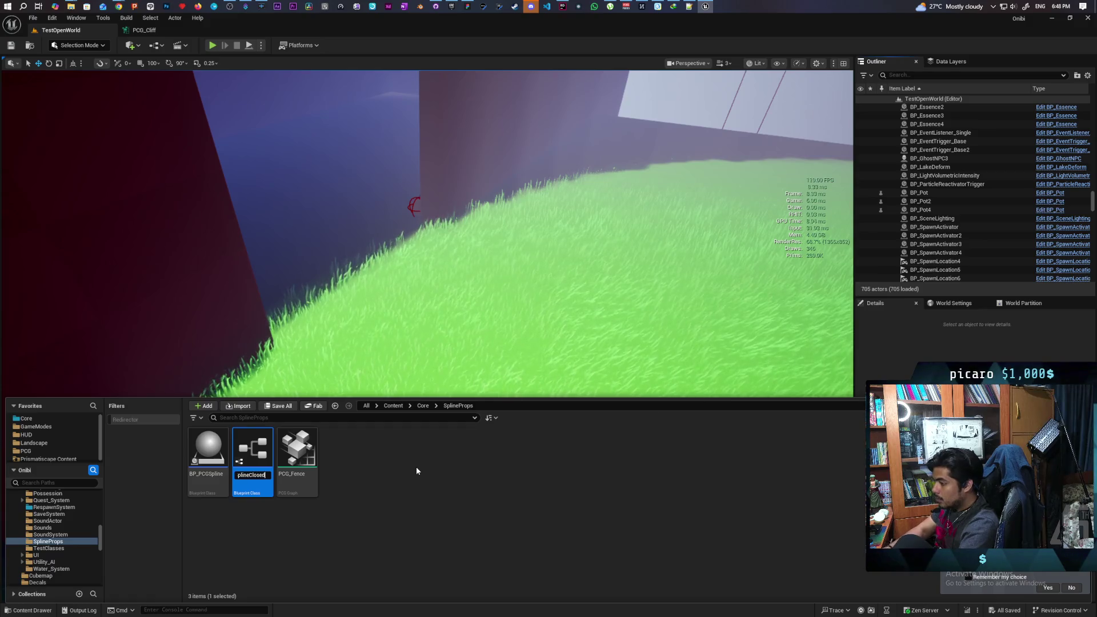
key("Return")
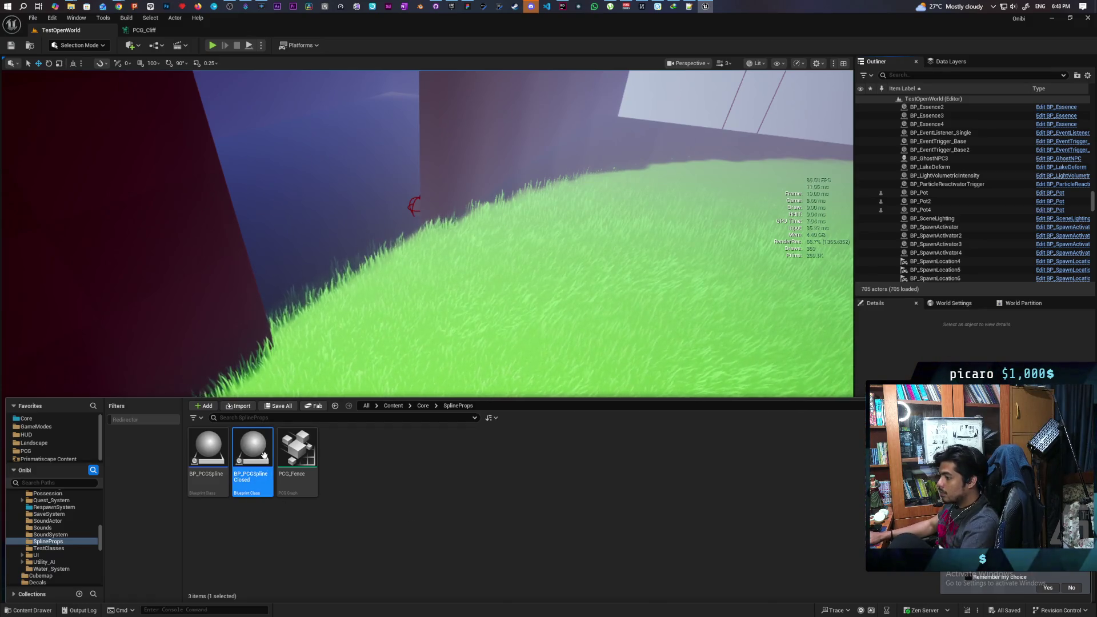
double_click(264, 455)
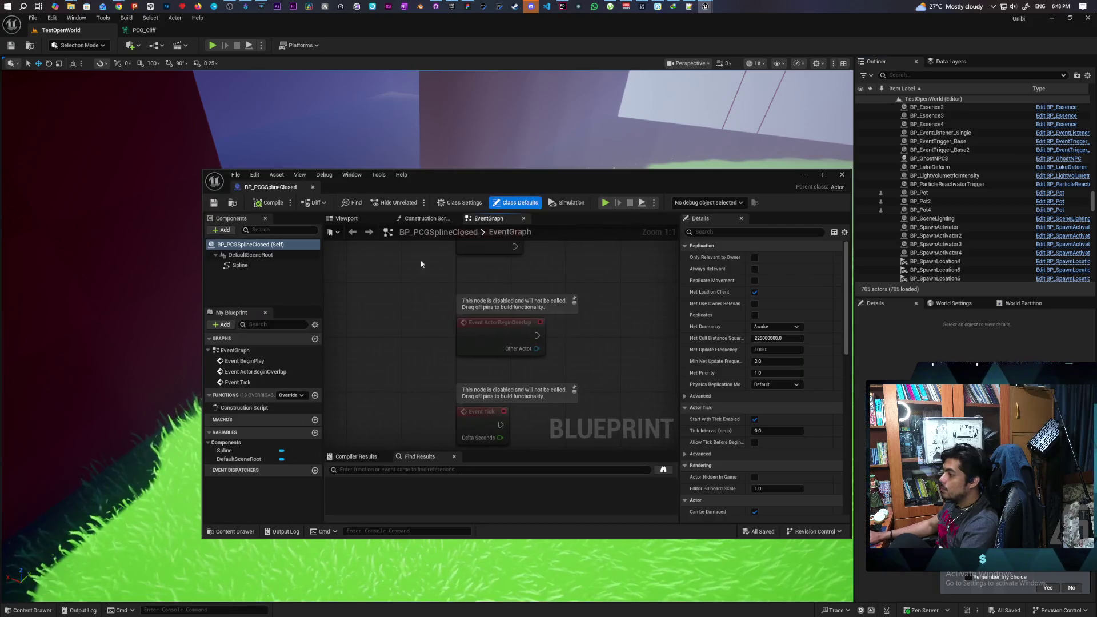
Show the blueprint's Viewport preview and select its Spline component.
left_click(348, 219)
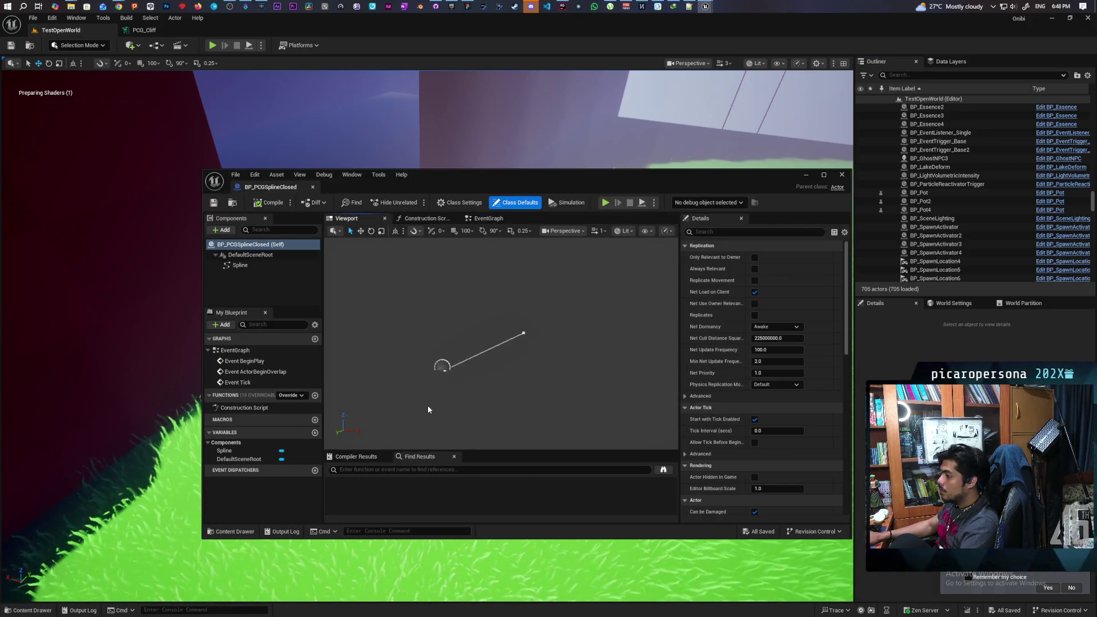
left_click(534, 360)
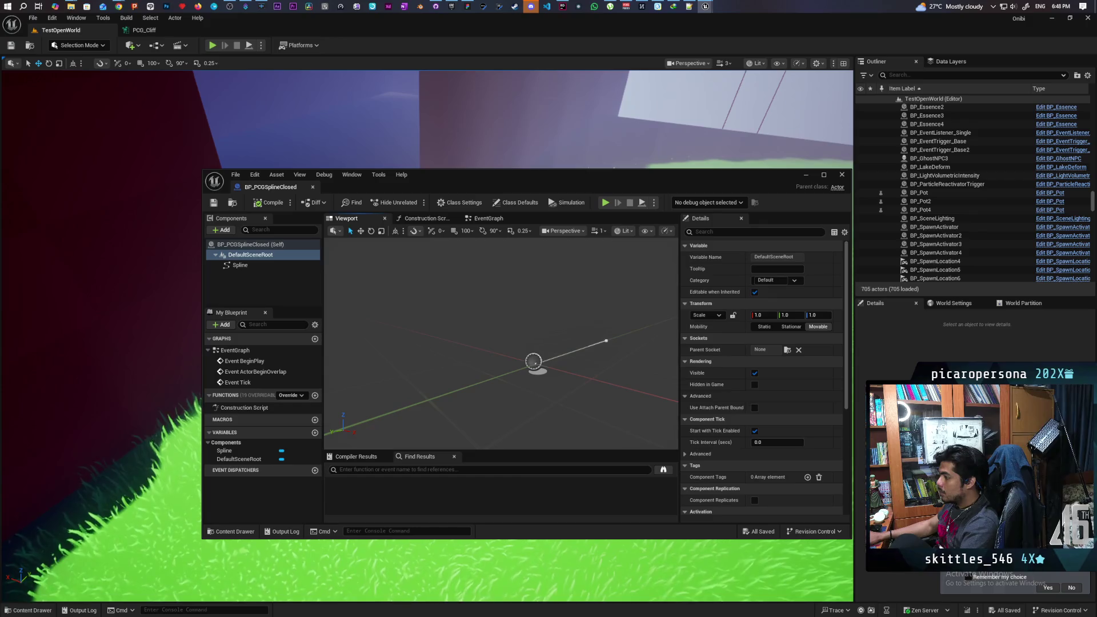
left_click(248, 267)
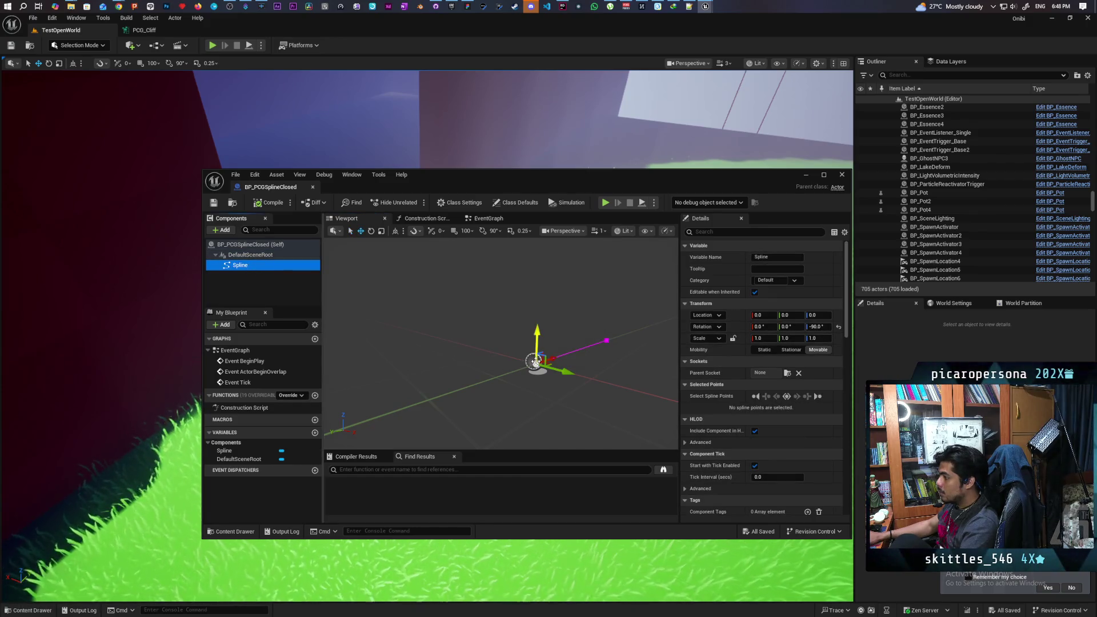
left_click_drag(535, 364, 587, 364)
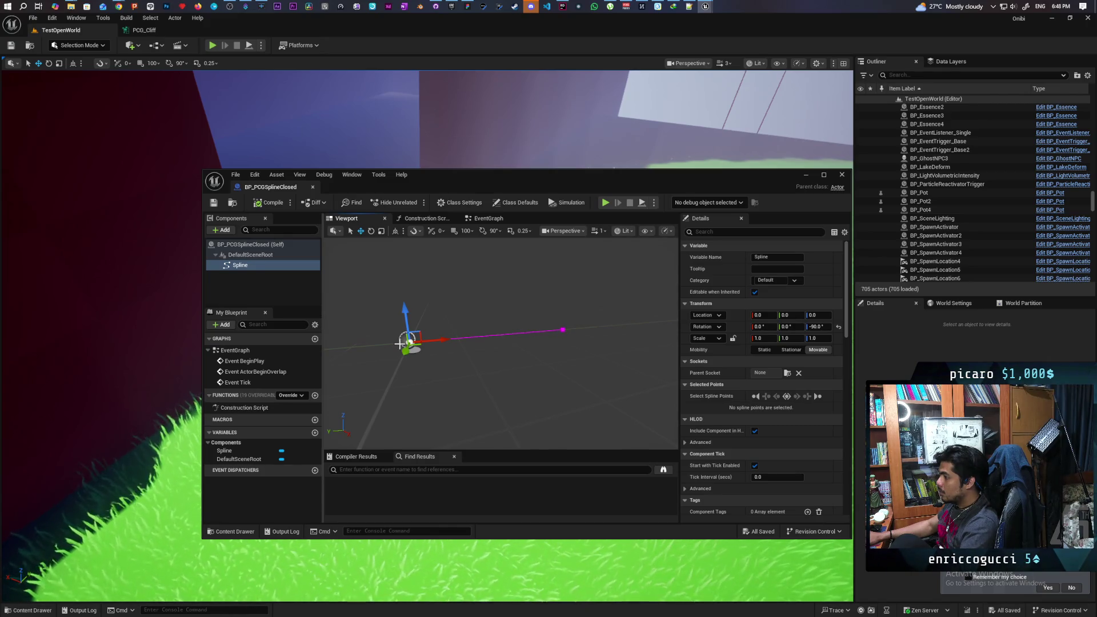
left_click(411, 342)
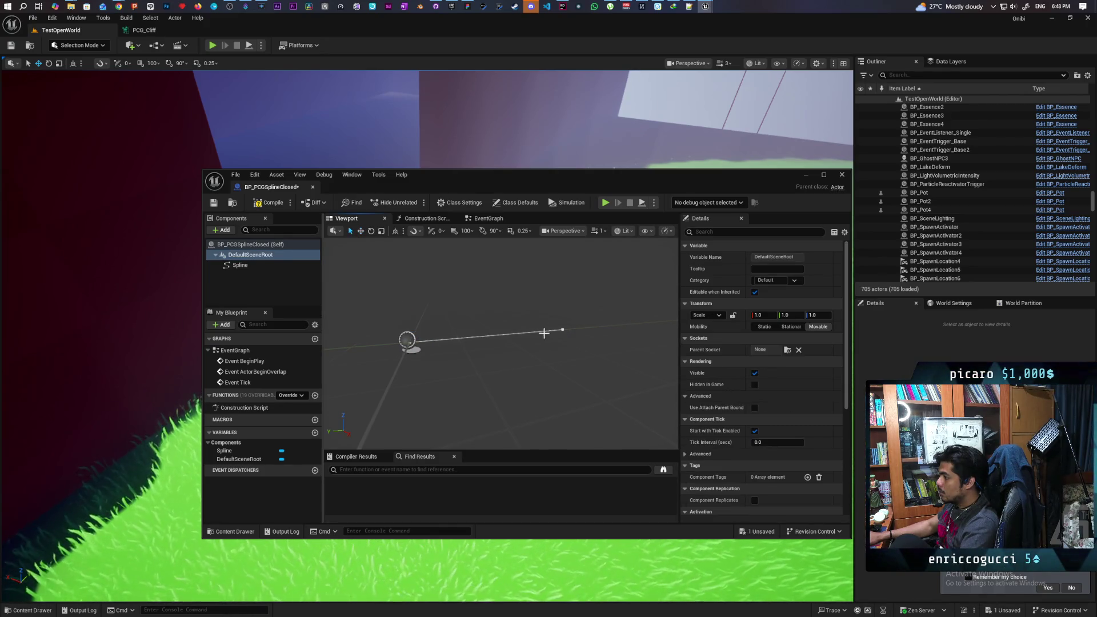
left_click(562, 329)
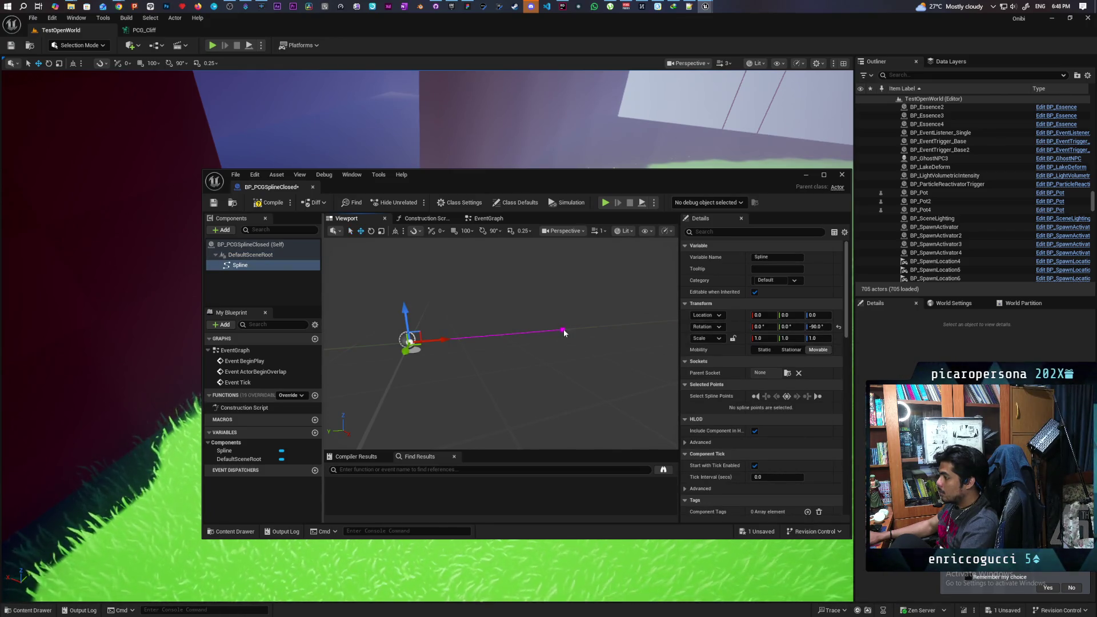
Try moving the spline along Y, undo it, and select the spline's last and first points.
left_click_drag(444, 341, 484, 340)
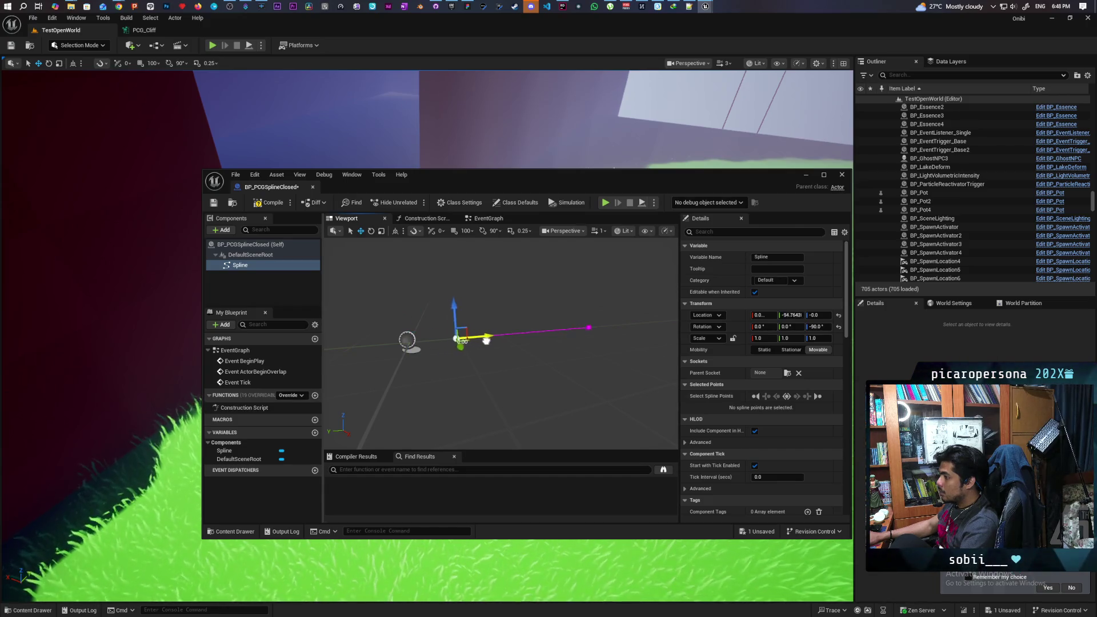
key("ctrl+z")
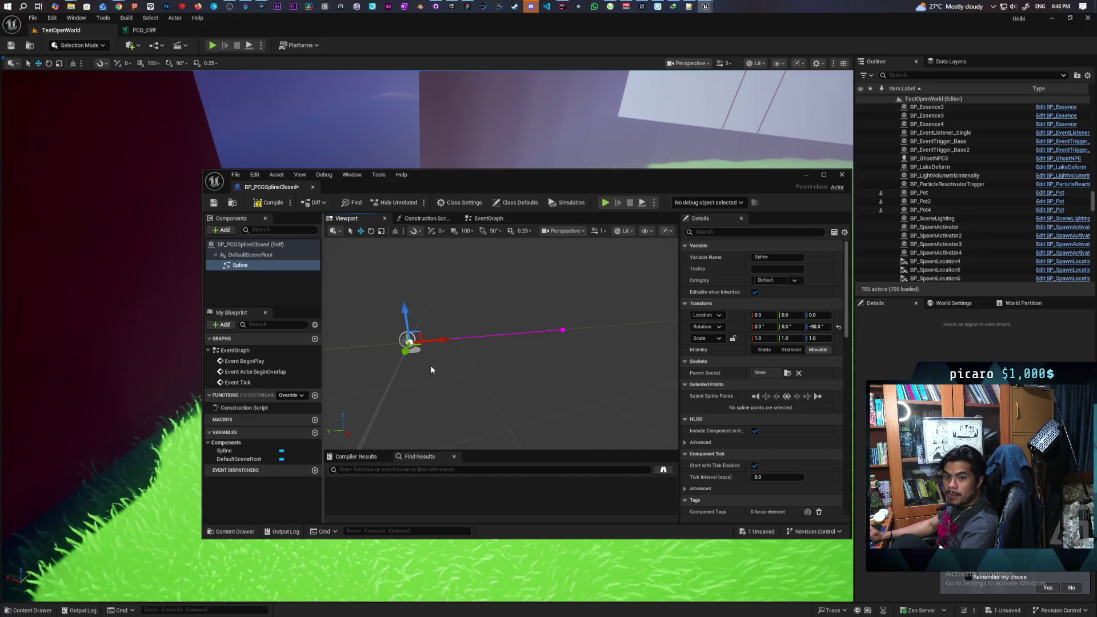
mouse_move(474, 372)
left_mouse_down()
mouse_move(423, 365)
mouse_move(451, 368)
mouse_move(434, 366)
mouse_move(494, 337)
left_mouse_up()
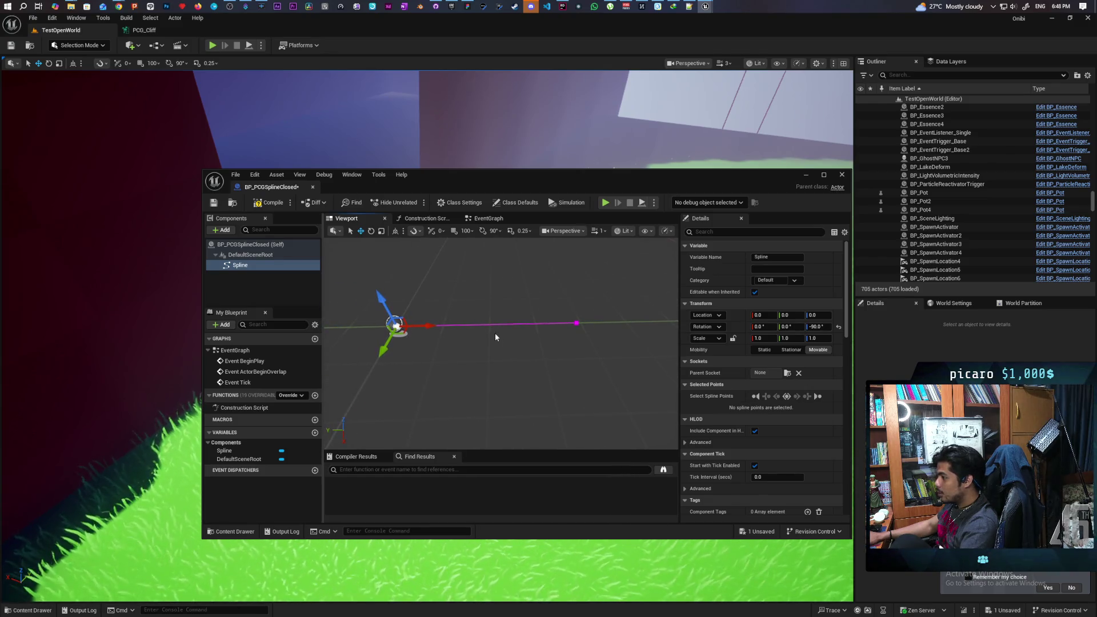
left_click(818, 397)
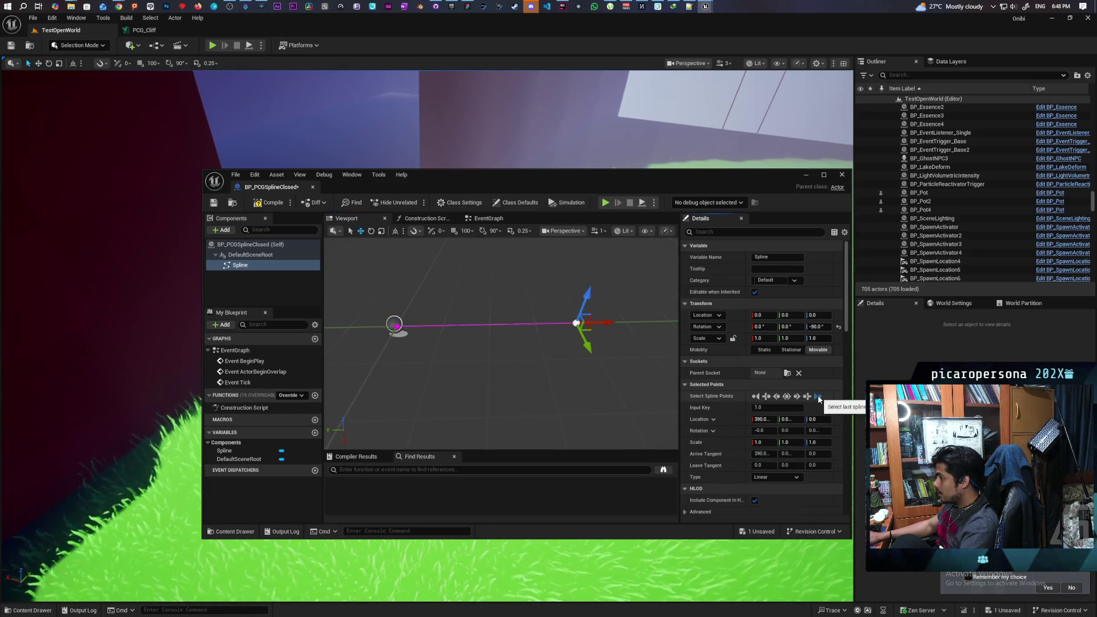
mouse_move(571, 377)
left_mouse_down()
mouse_move(588, 379)
mouse_move(512, 361)
mouse_move(607, 367)
mouse_move(432, 314)
left_mouse_up()
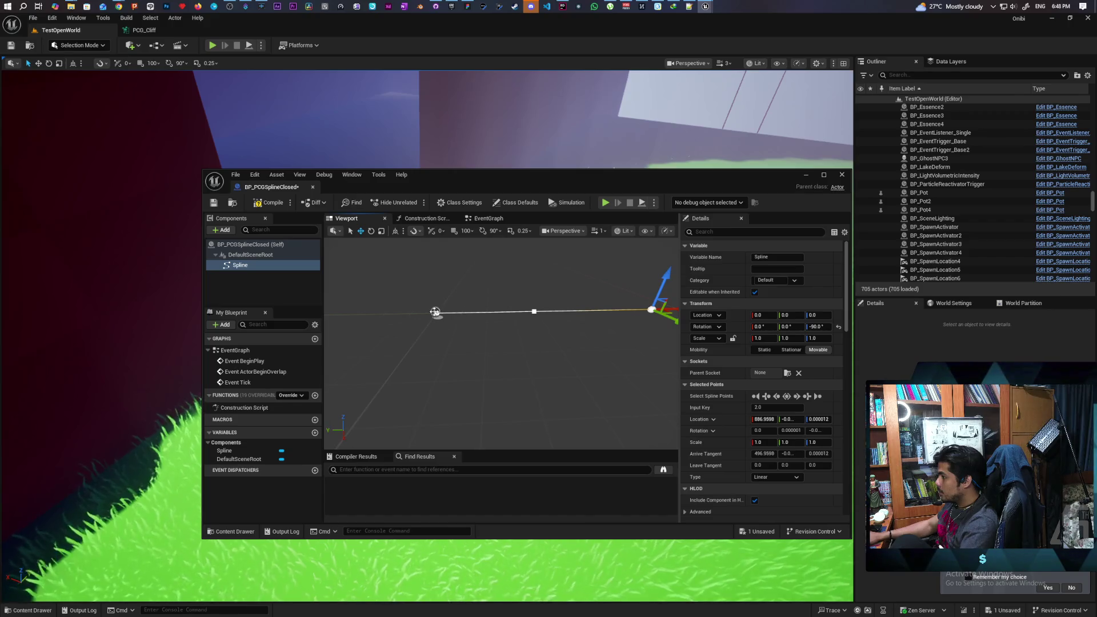
left_click(434, 313)
Open and close the Spline Generation panel, then select spline points and undo a reshape.
right_click(435, 313)
left_click(525, 418)
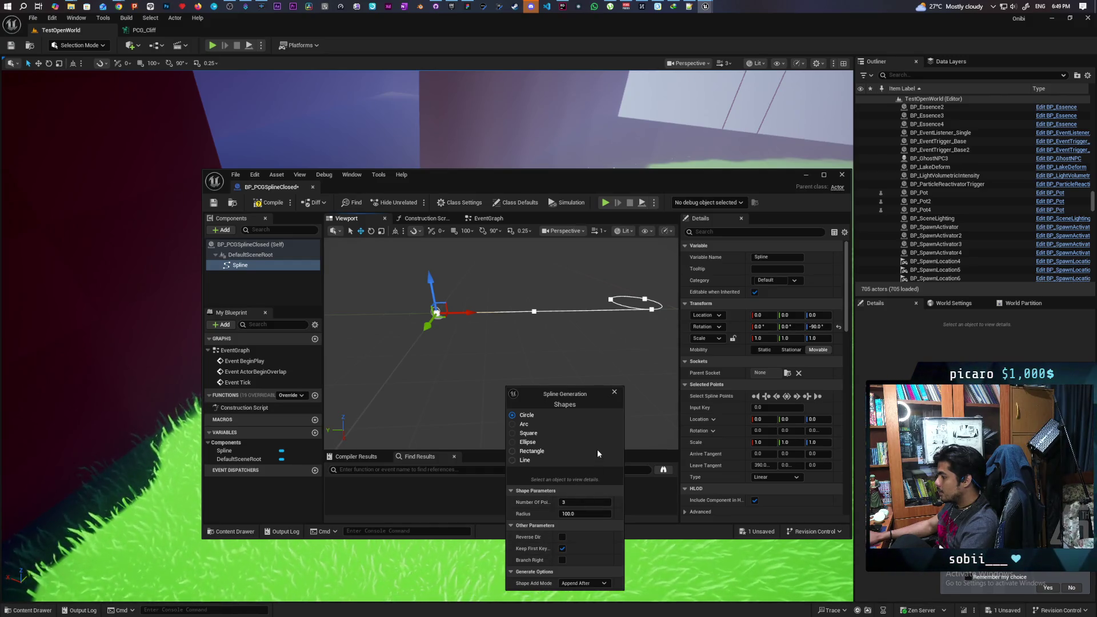
left_click(615, 393)
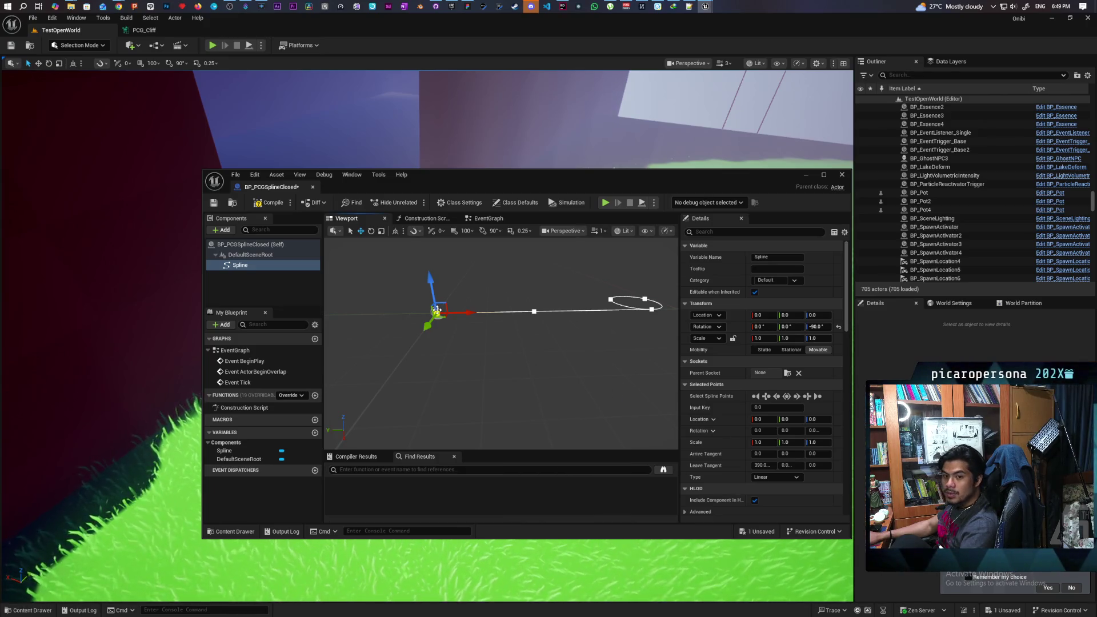
mouse_move(436, 311)
left_mouse_down()
mouse_move(462, 354)
mouse_move(434, 334)
mouse_move(442, 329)
mouse_move(424, 341)
left_mouse_up()
left_click(527, 263)
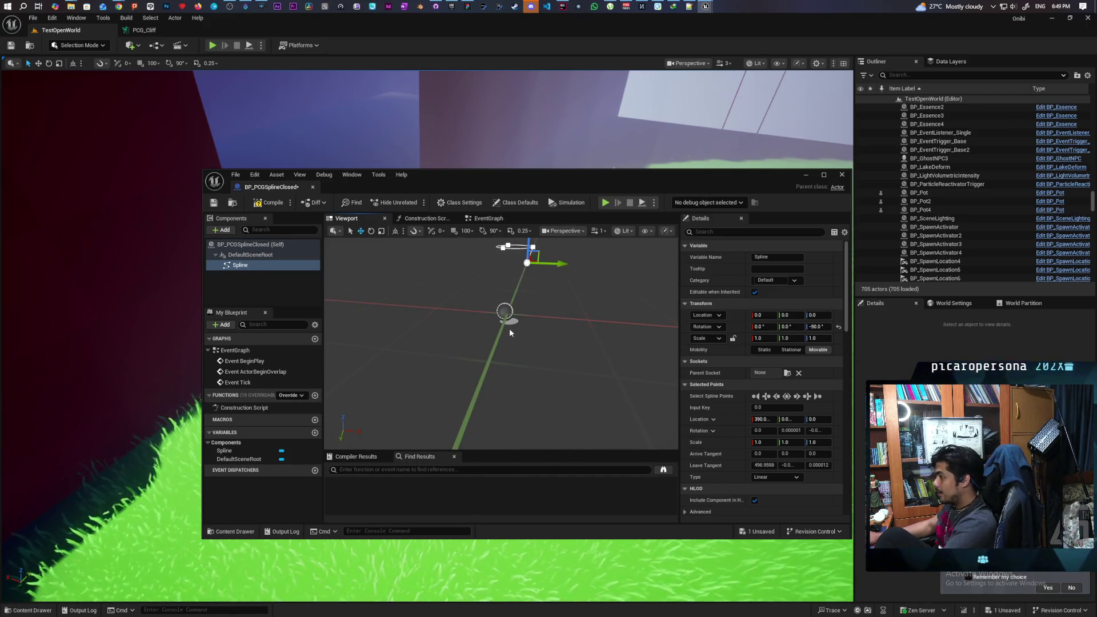
left_click_drag(529, 304, 547, 301)
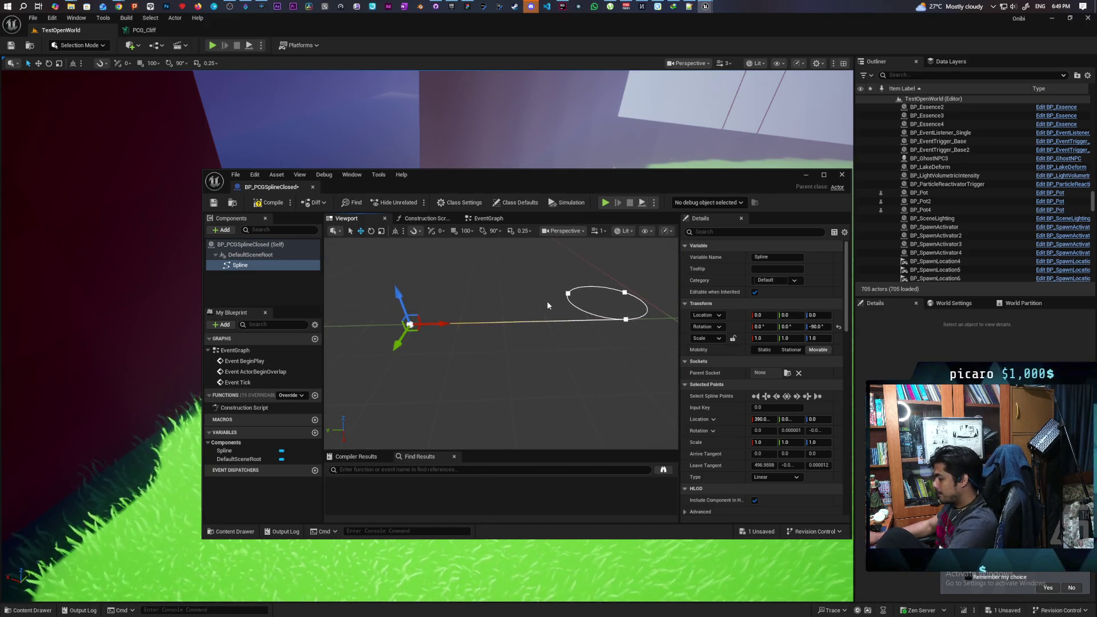
left_click(547, 300)
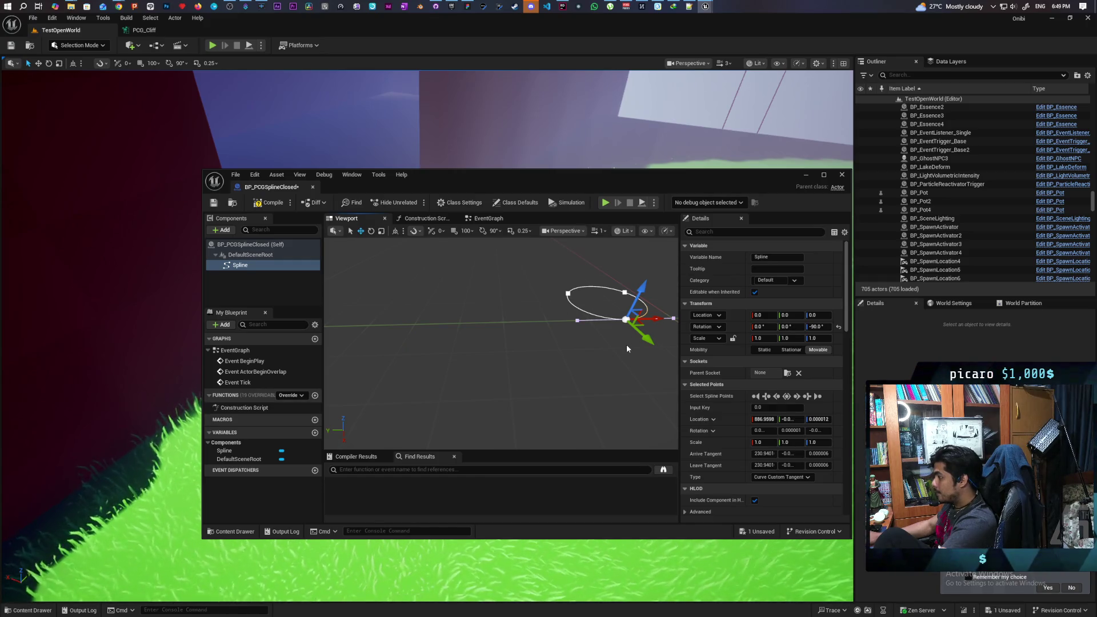
key("ctrl+z")
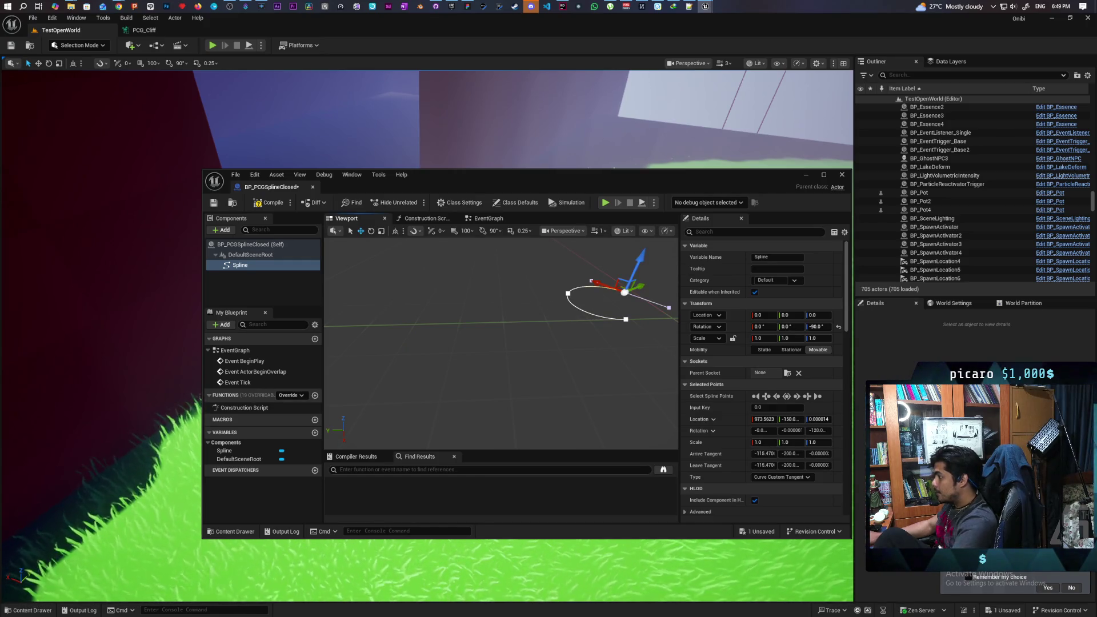
Enable Closed Loop on the spline, then inspect its loop points and undo the last edit.
mouse_move(503, 342)
left_mouse_down()
mouse_move(526, 332)
mouse_move(503, 348)
mouse_move(539, 343)
left_mouse_up()
right_click(545, 345)
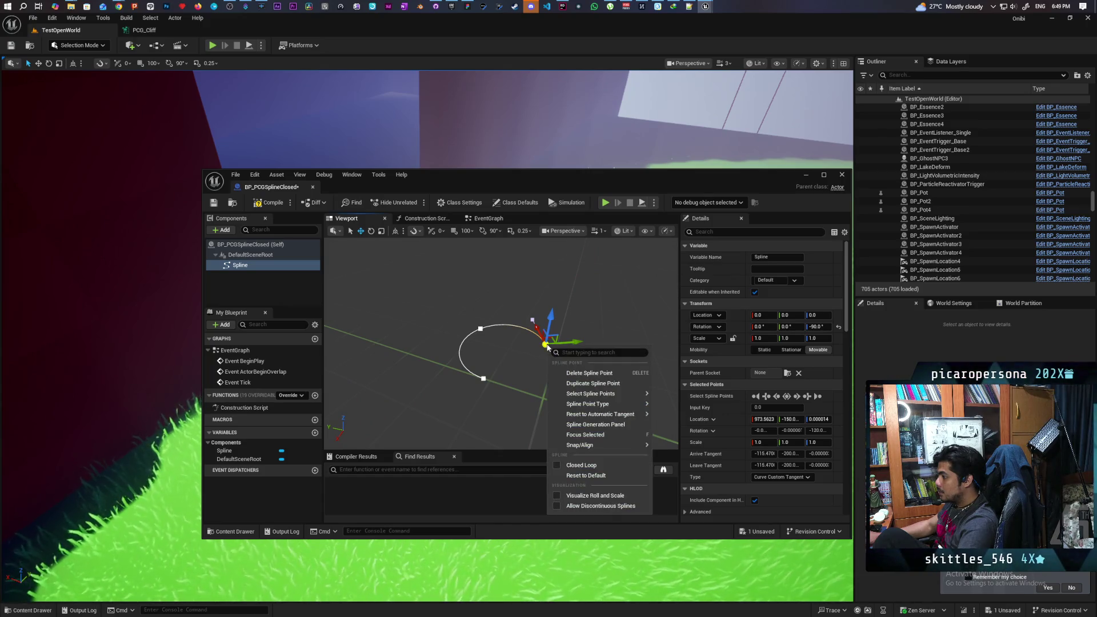
left_click(558, 465)
mouse_move(514, 400)
left_mouse_down()
mouse_move(492, 426)
mouse_move(457, 372)
mouse_move(386, 308)
mouse_move(594, 381)
left_mouse_up()
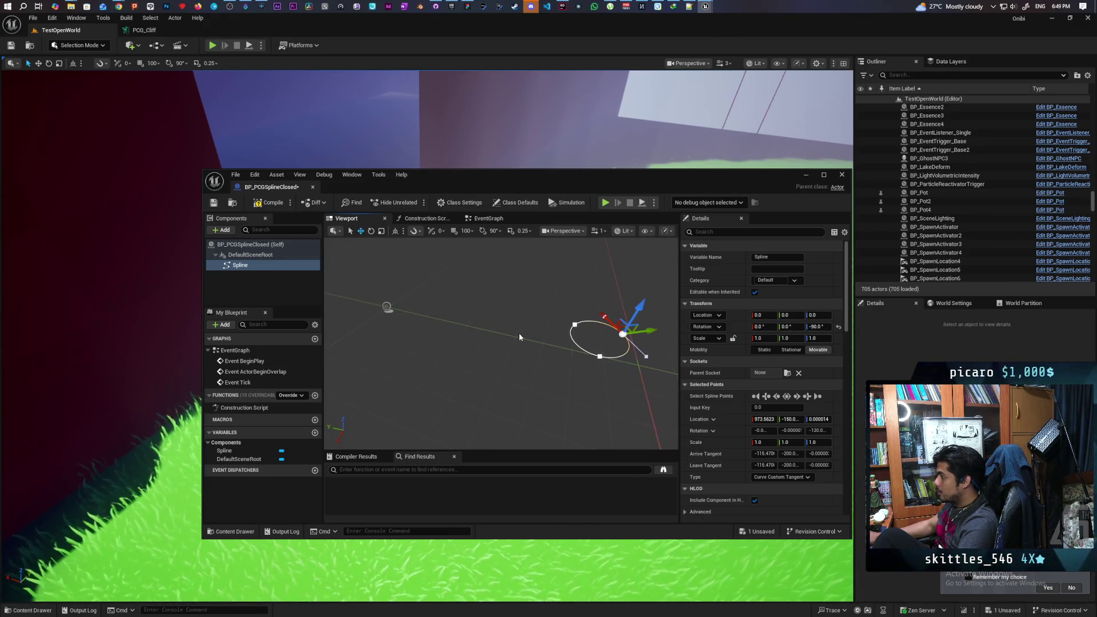
left_click(600, 355)
left_click(574, 324)
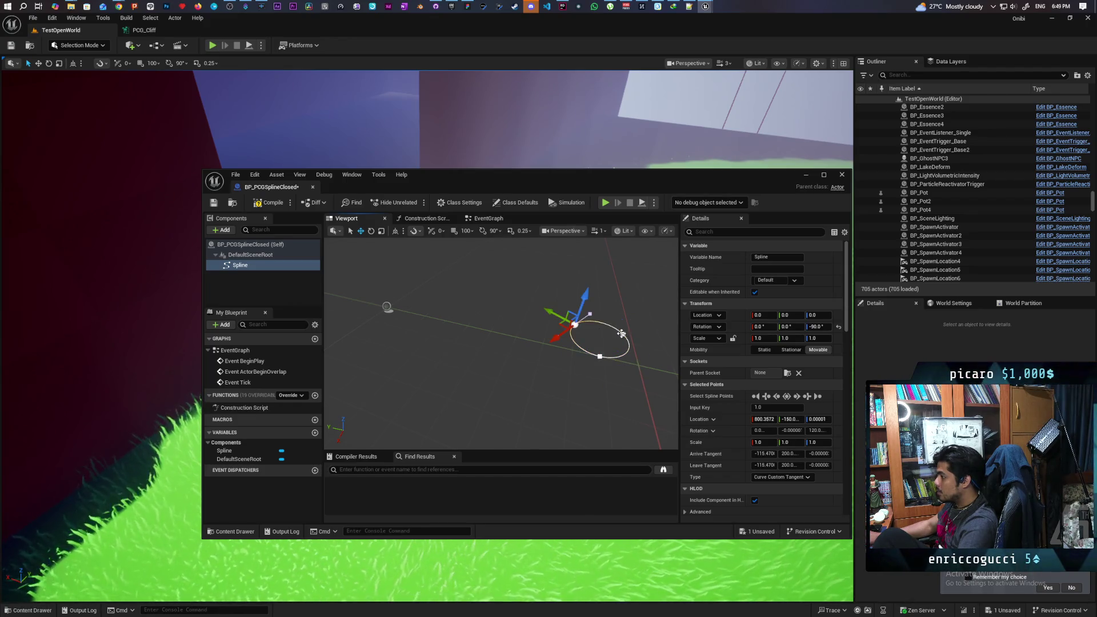
left_click(601, 355)
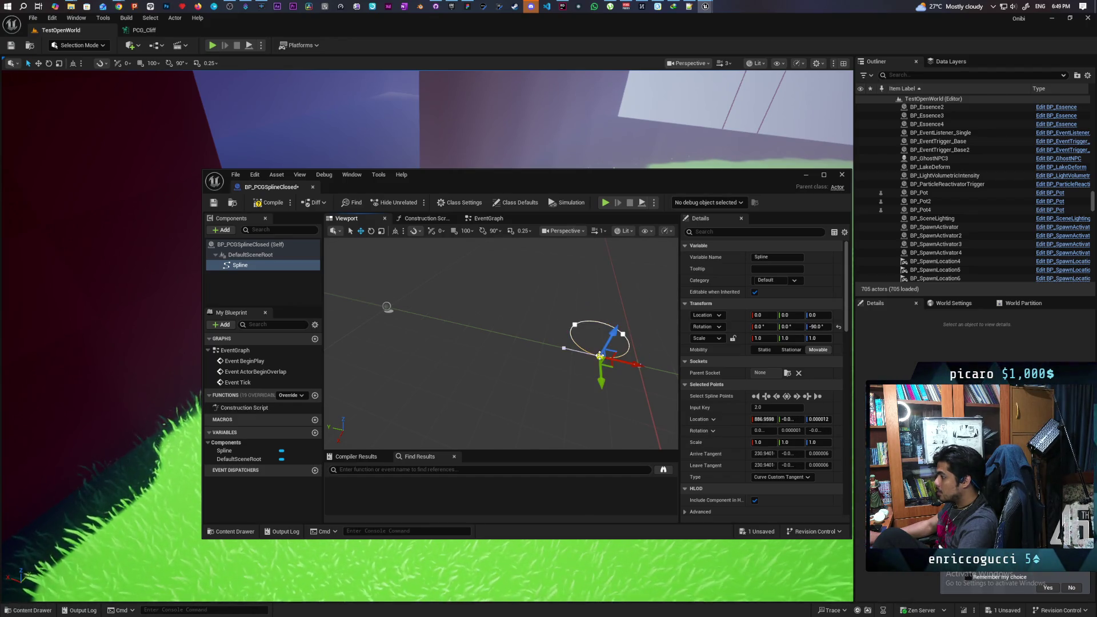
left_click(511, 392)
key("ctrl+z")
key("ctrl+z")
key("ctrl+z")
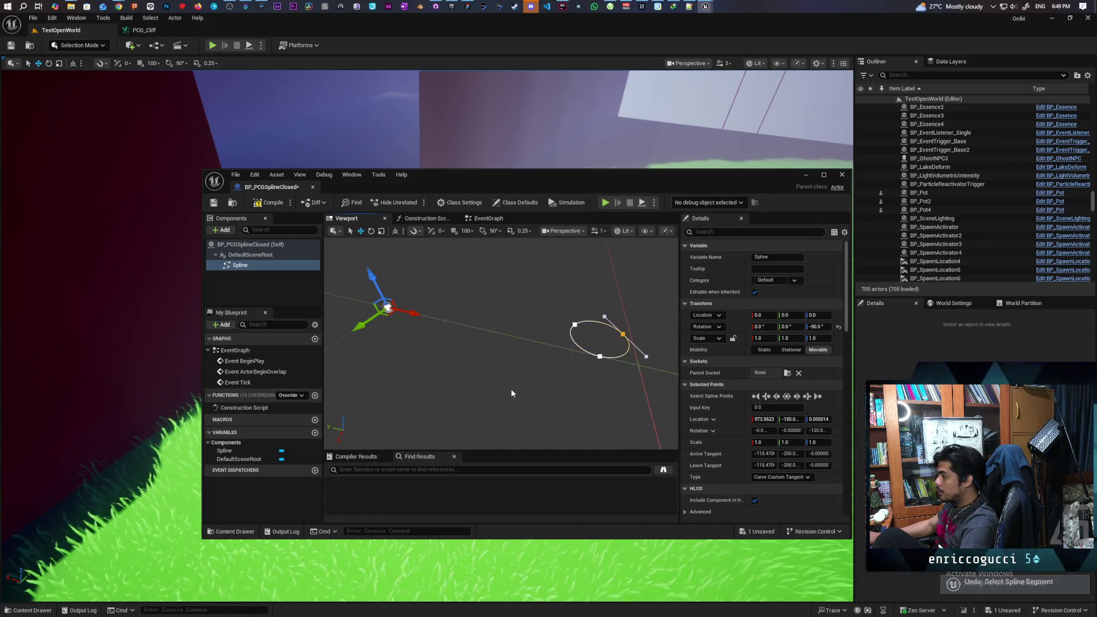
Undo the loop and the extra last point, leaving a short straight spline.
key("ctrl+z")
key("ctrl+z")
key("ctrl+z")
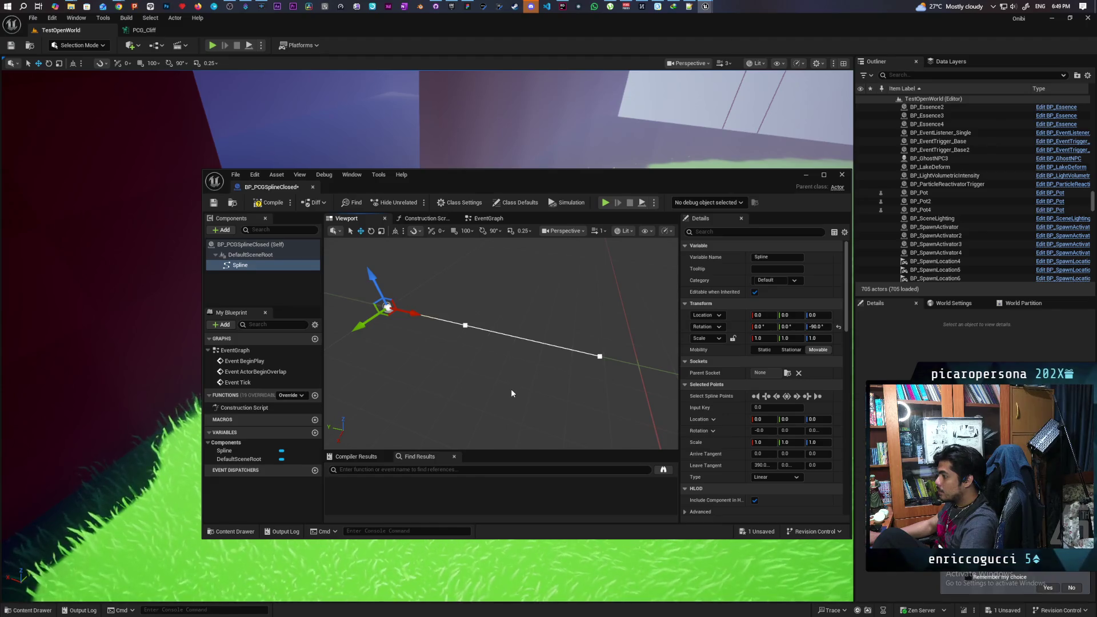
key("ctrl+z")
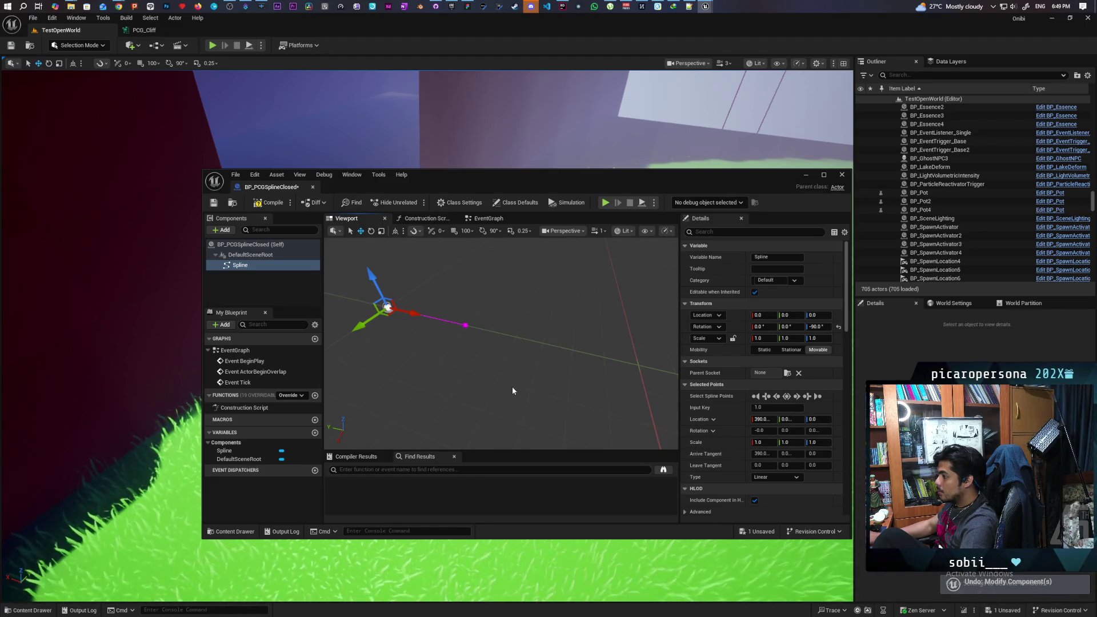
left_click_drag(512, 386, 442, 347)
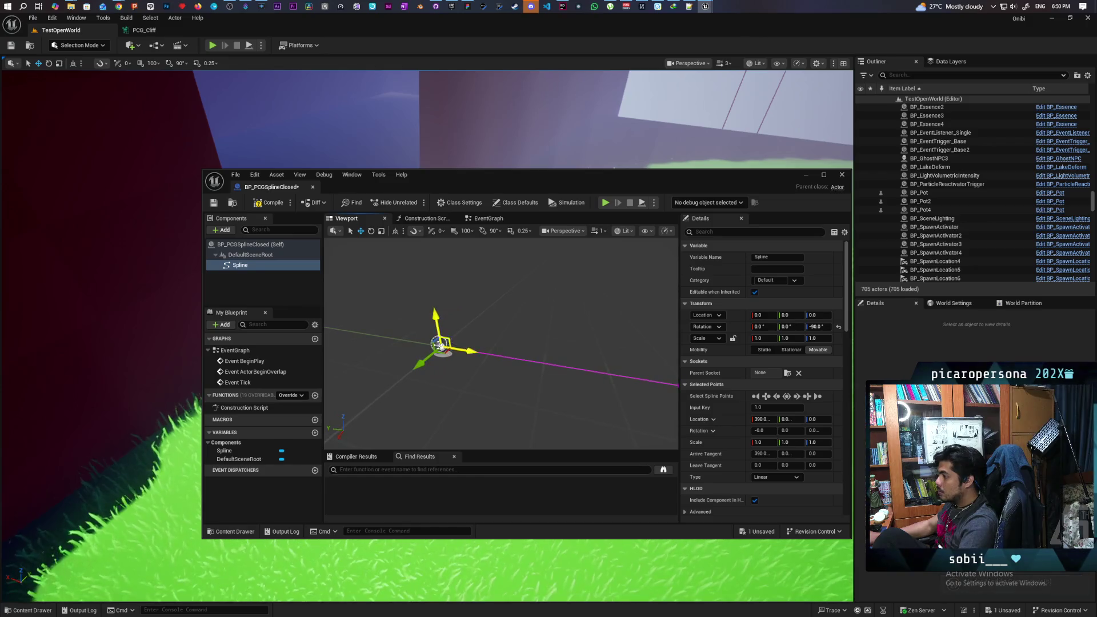
left_click(441, 347)
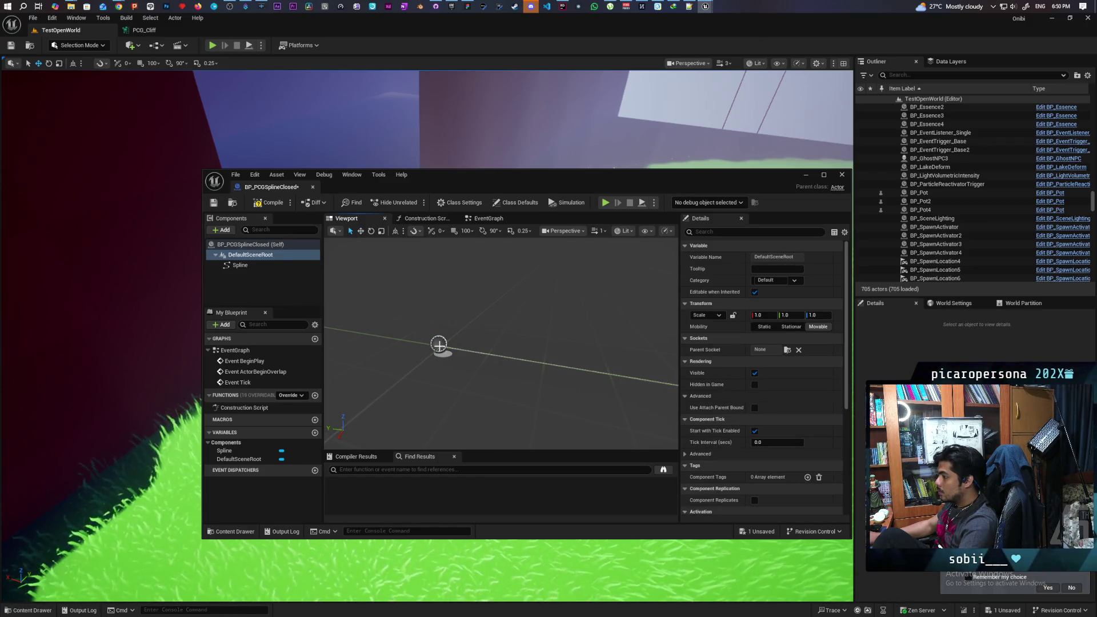
left_click(439, 345)
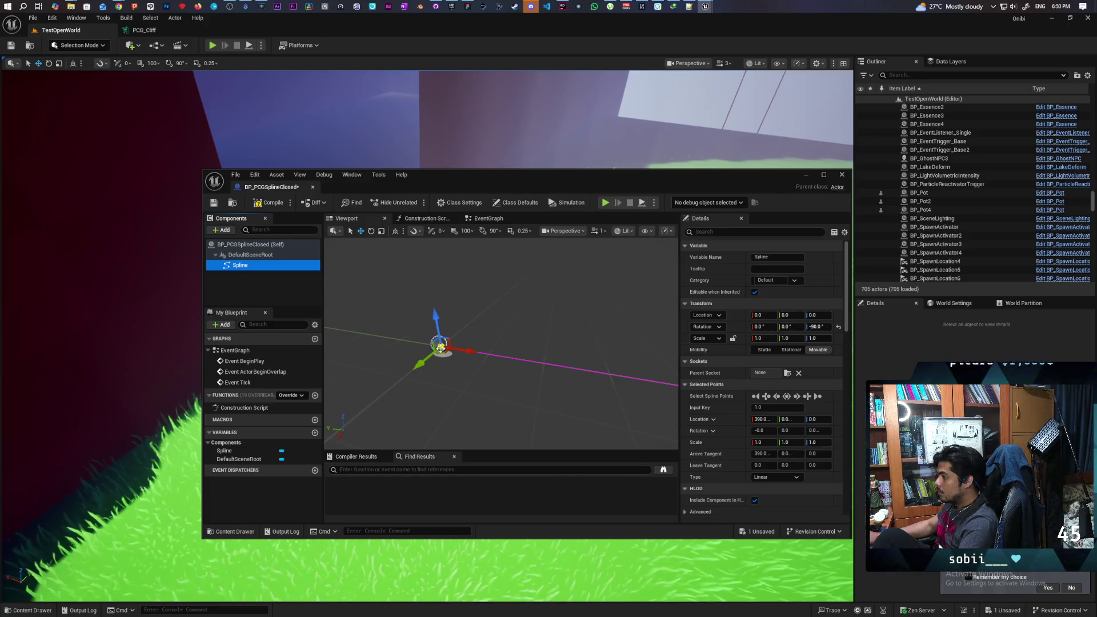
left_click(439, 346)
left_click(258, 266)
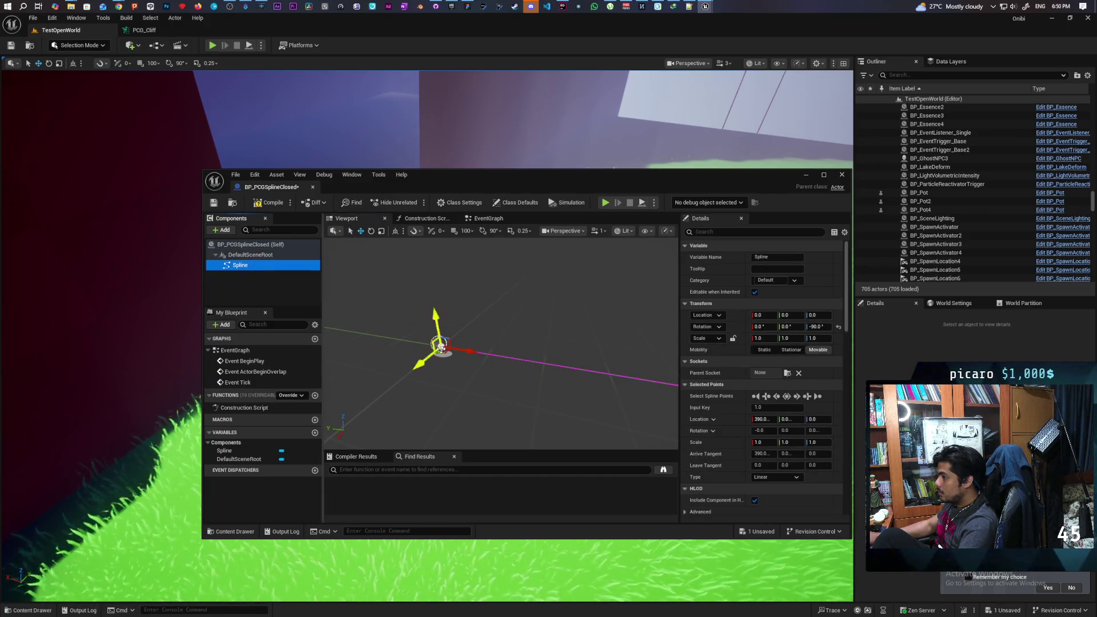
left_click(442, 346)
left_click(240, 265)
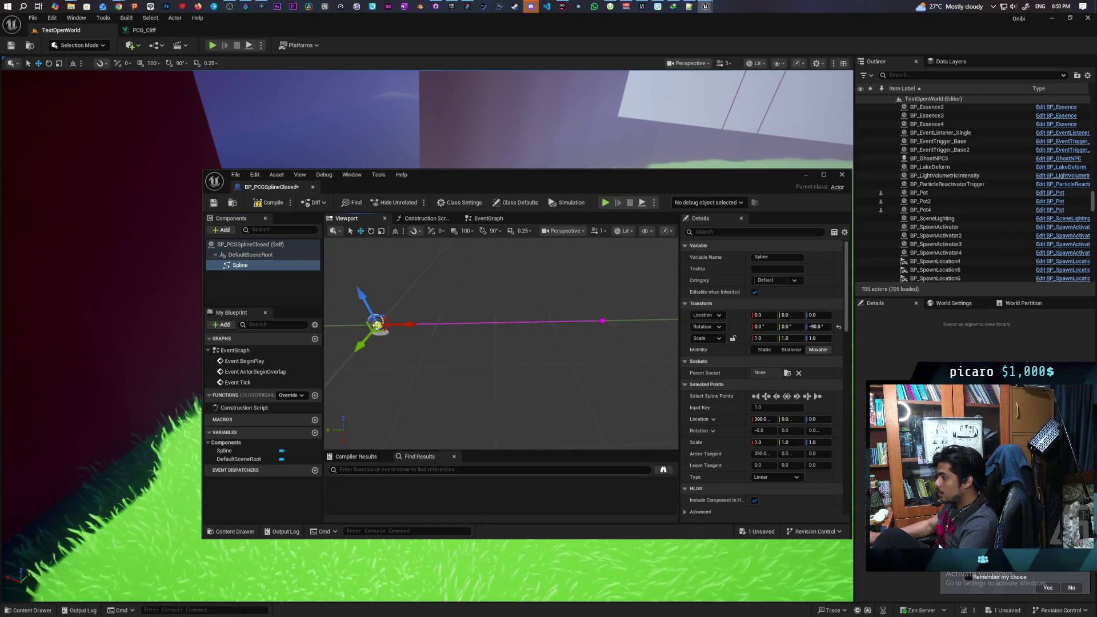
Reselect the Spline component and its end point to inspect the straight segment.
left_click(377, 325)
left_click(377, 323)
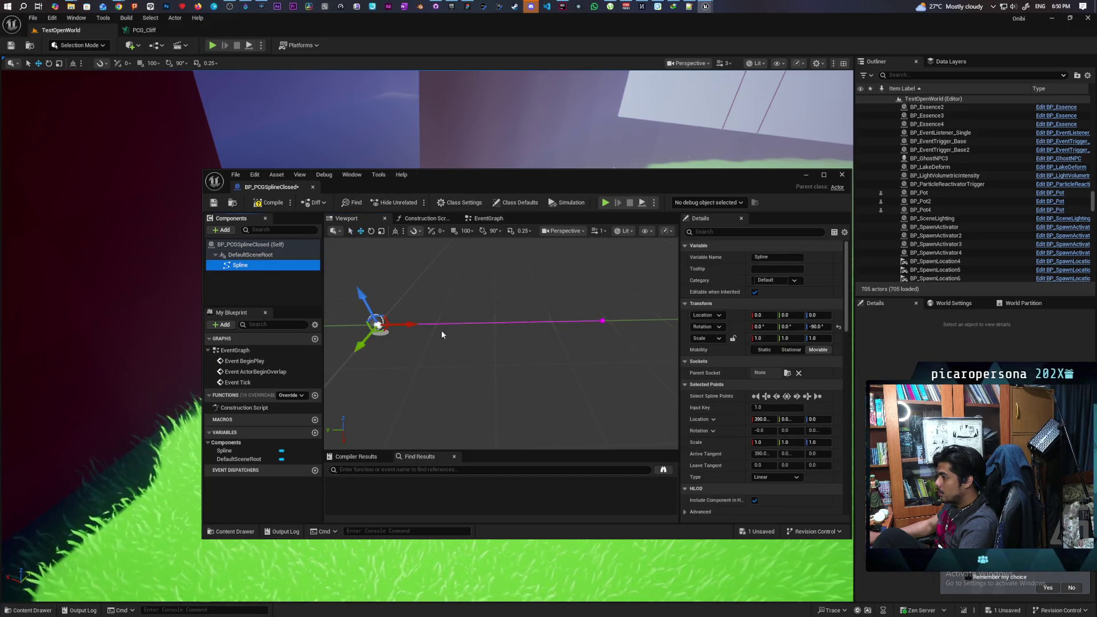
left_click(601, 321)
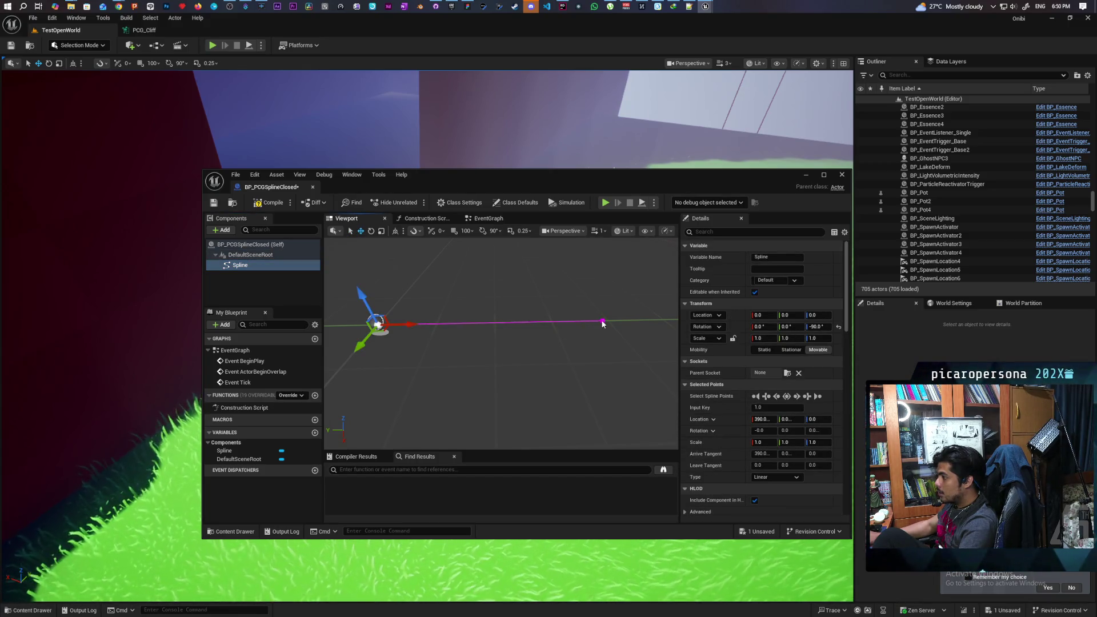
left_click(376, 324)
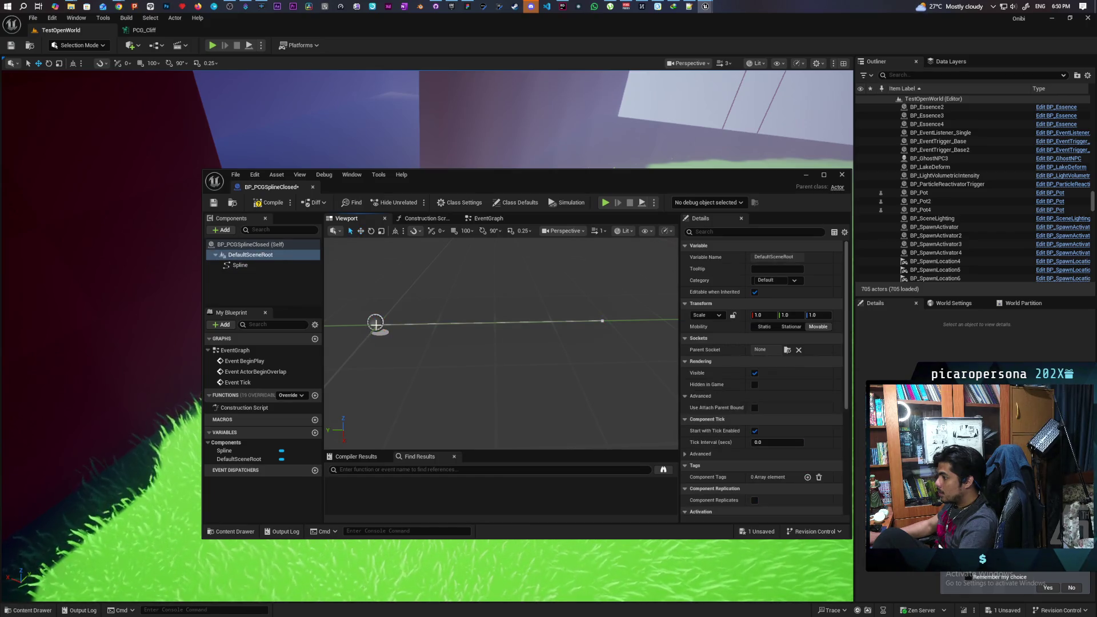
mouse_move(384, 327)
left_mouse_down()
mouse_move(355, 329)
mouse_move(335, 360)
mouse_move(406, 340)
left_mouse_up()
left_click_drag(564, 357, 487, 360)
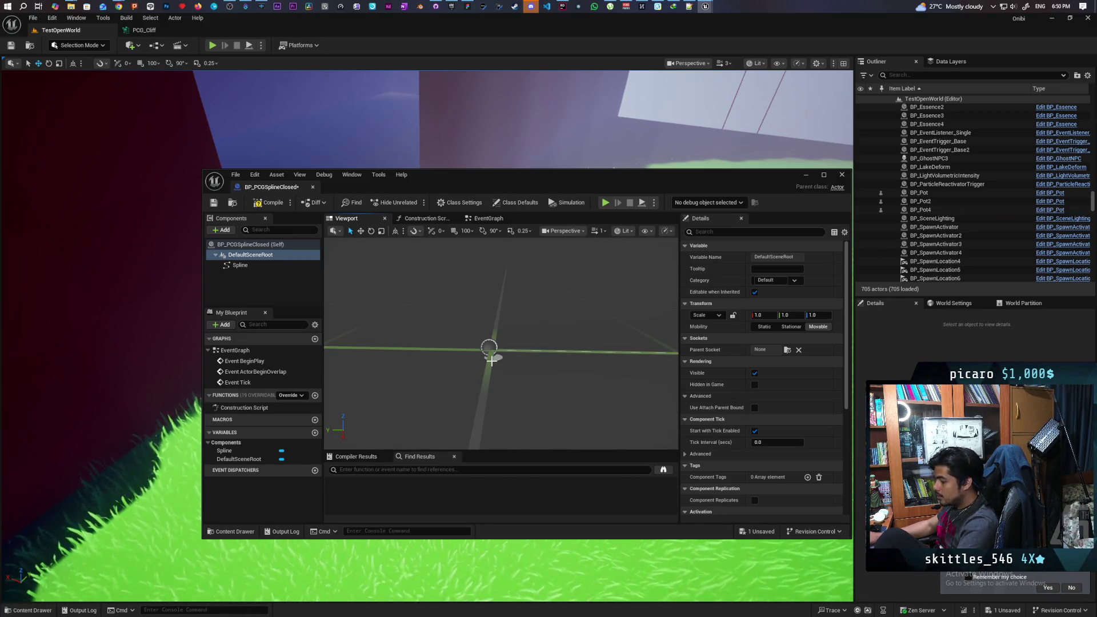
left_click(306, 265)
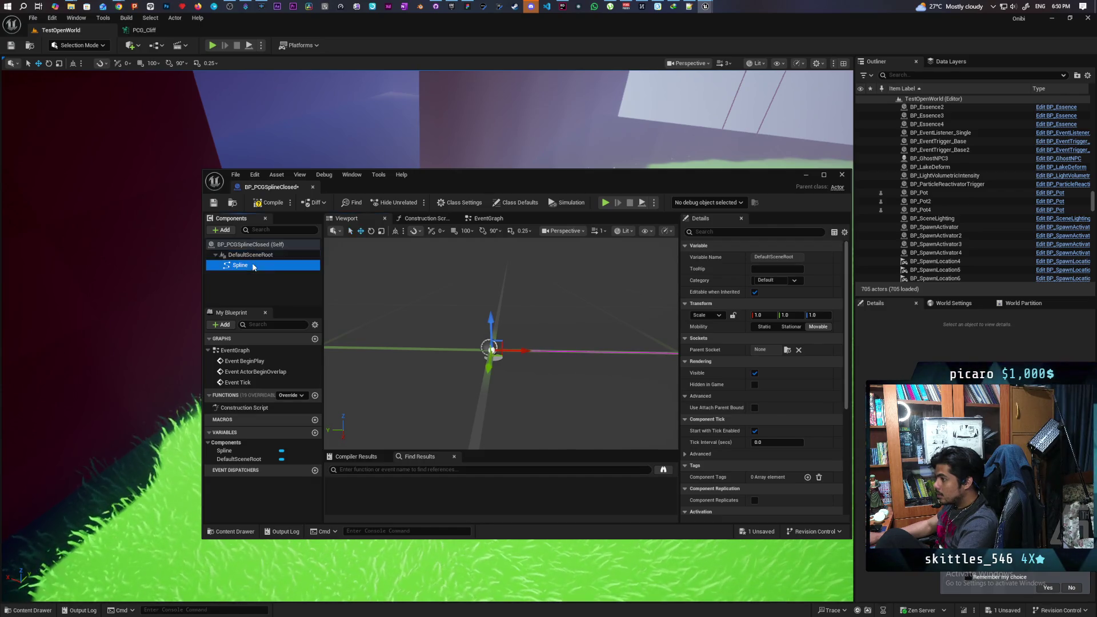
left_click(490, 349)
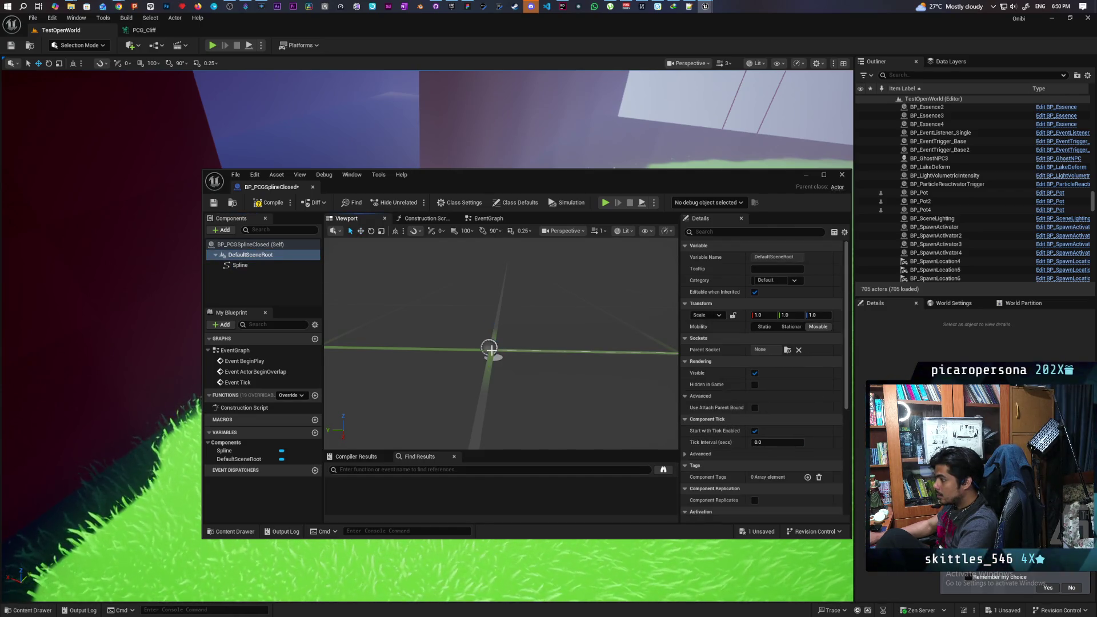
left_click(508, 352)
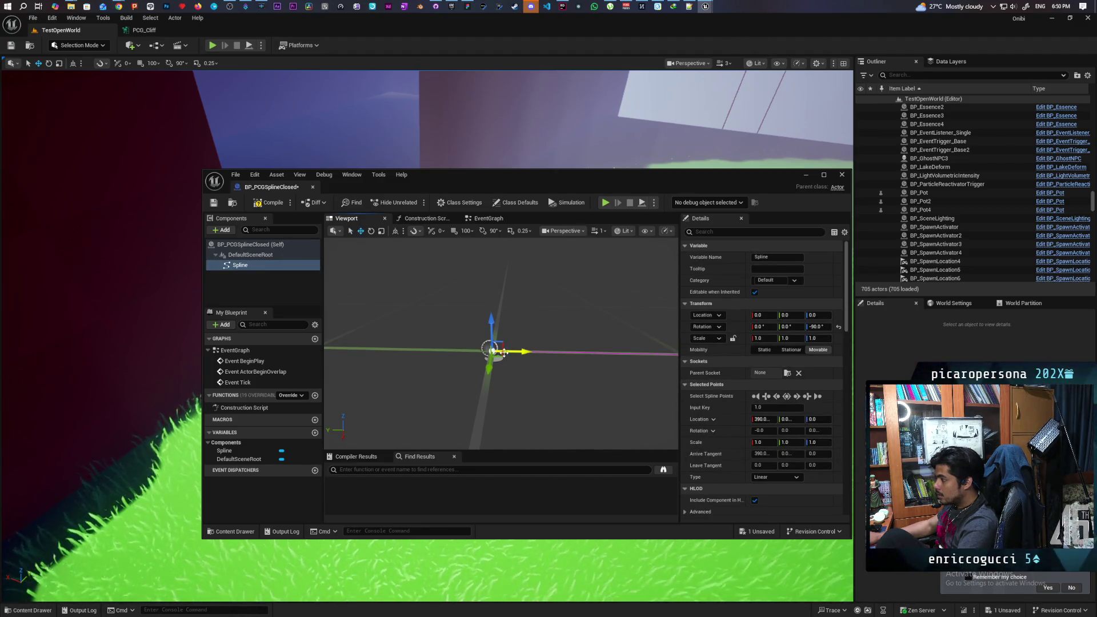
left_click(490, 349)
left_click(505, 352)
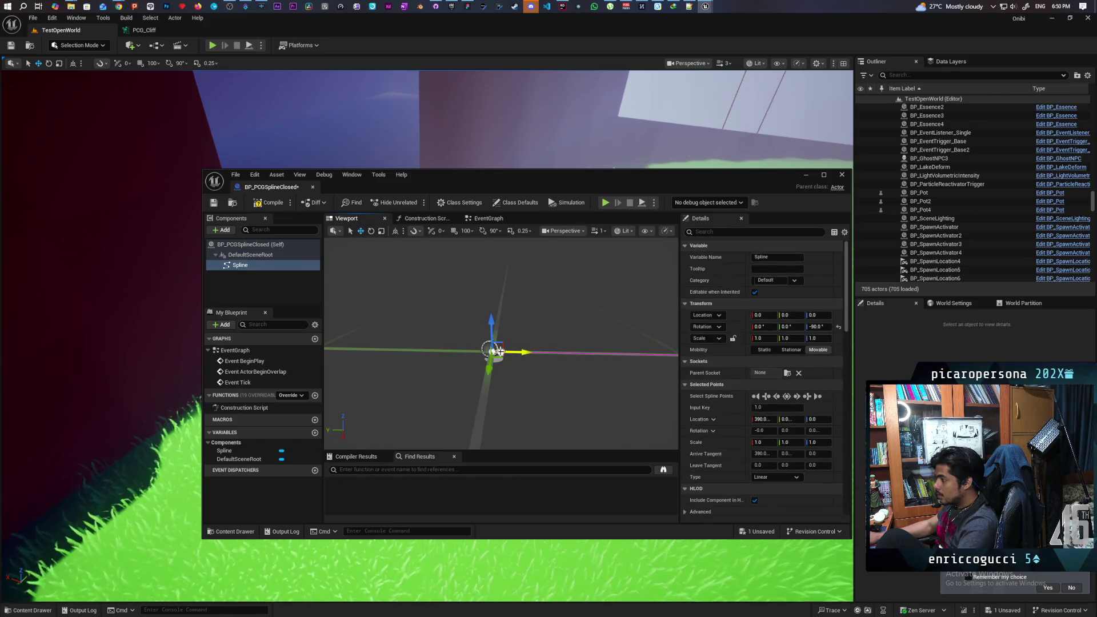
Check the first and second spline points (second at 390, Linear), then select the Spline component.
left_click_drag(497, 351, 436, 362)
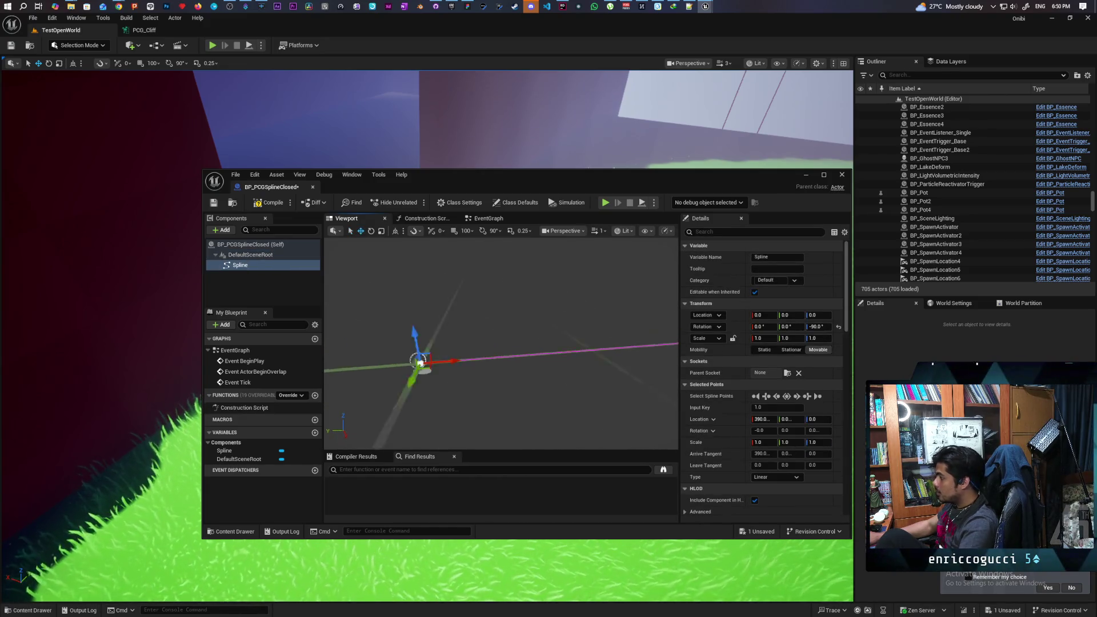
left_click(754, 396)
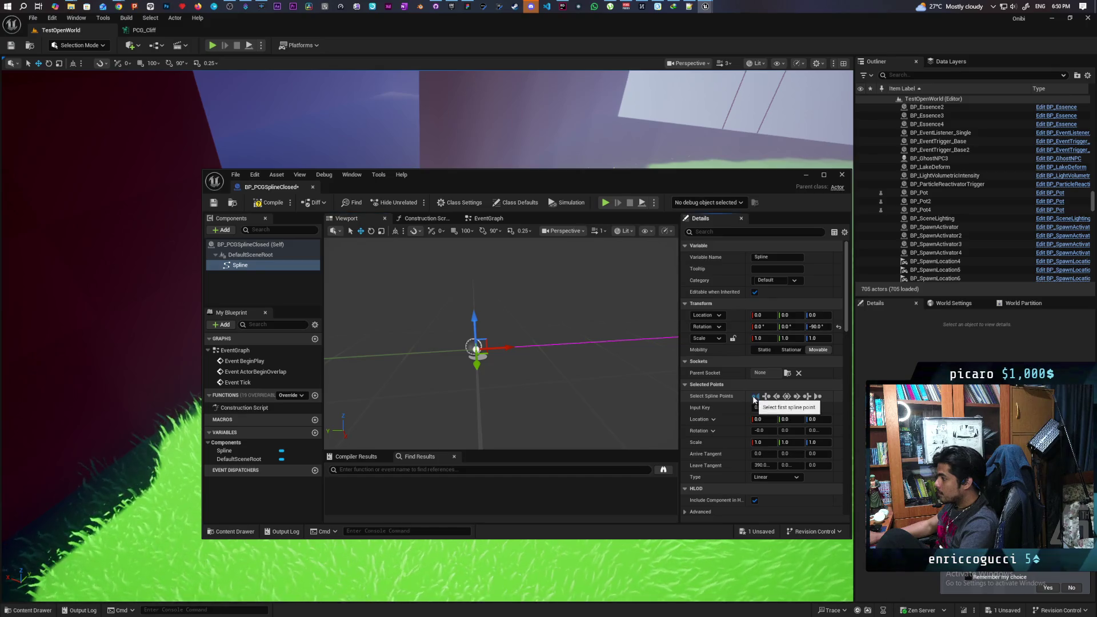
left_click(476, 348)
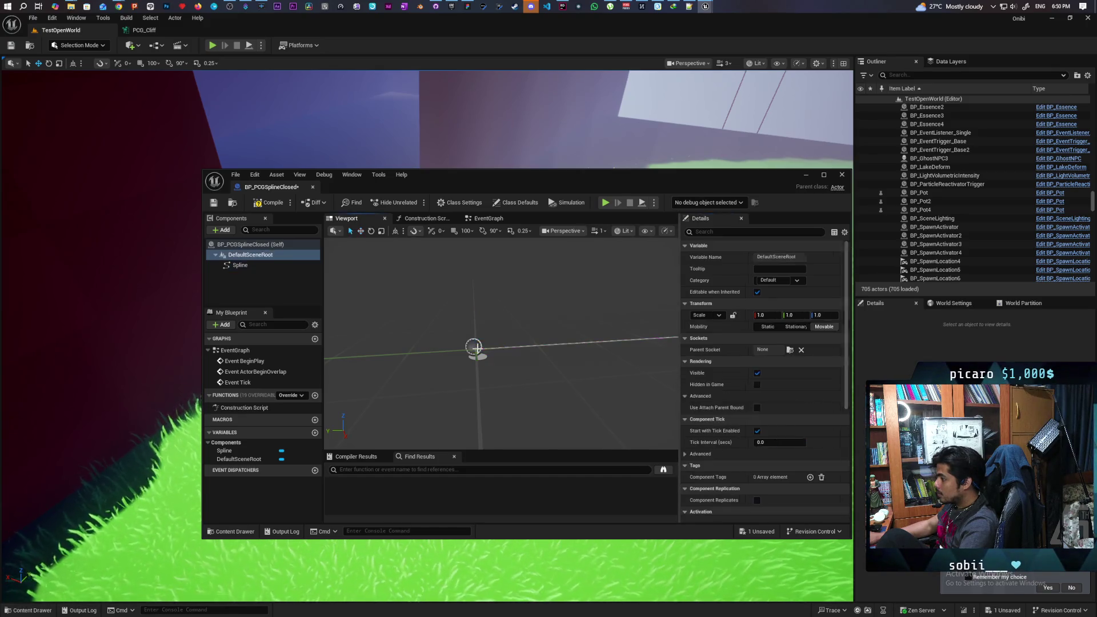
left_click(257, 264)
left_click(797, 396)
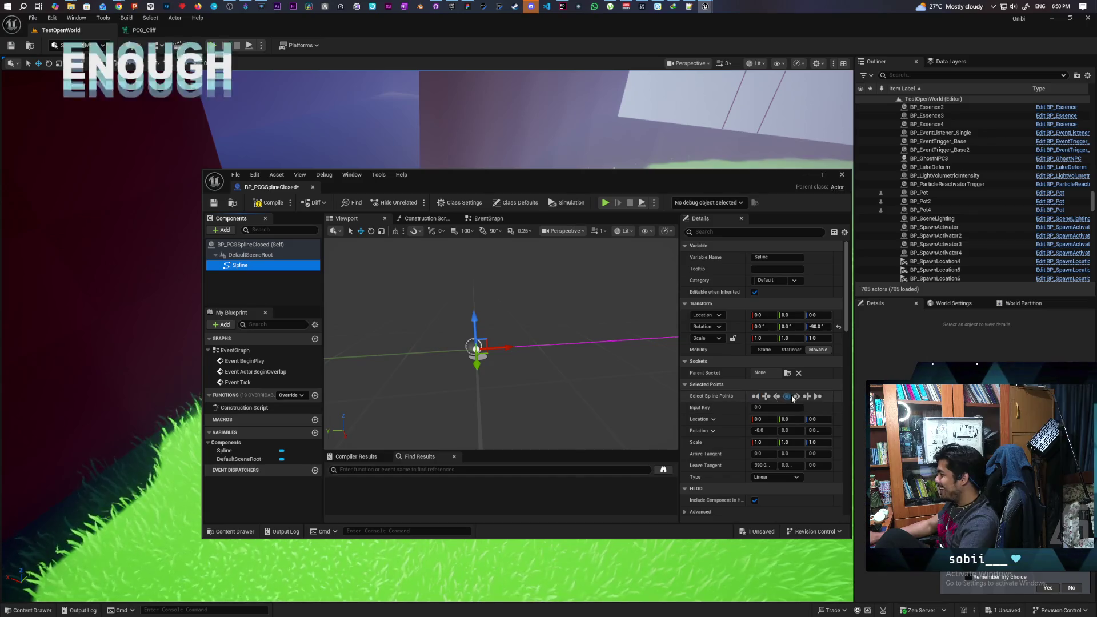
left_click_drag(503, 366, 571, 348)
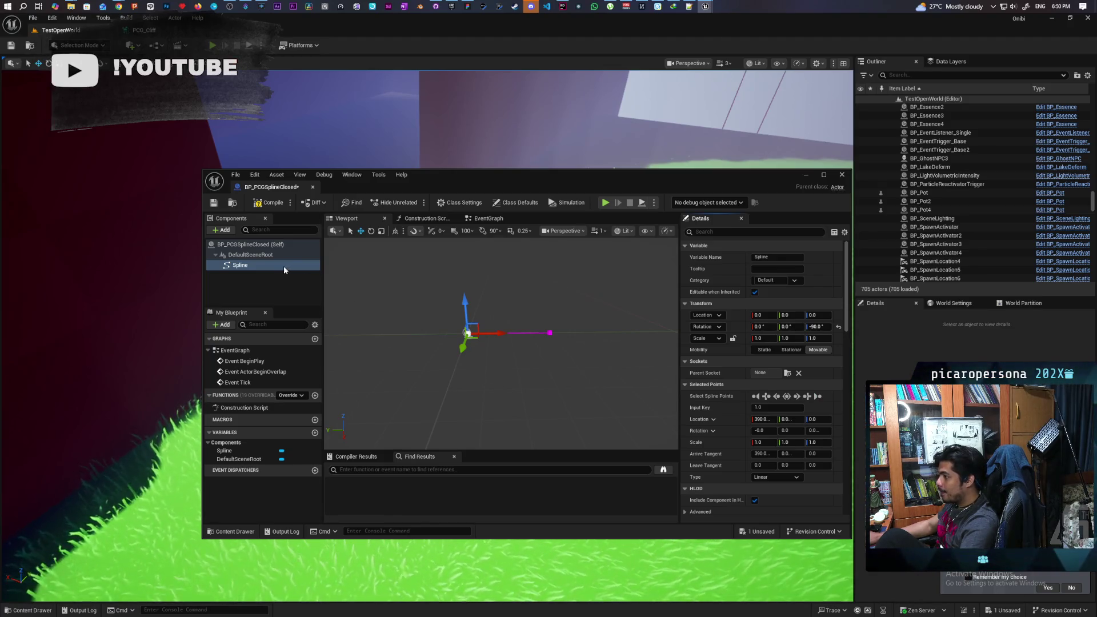
left_click(249, 263)
Replace the old Spline component with a fresh two-point Spline added via the Add search 'lin'.
key("Delete")
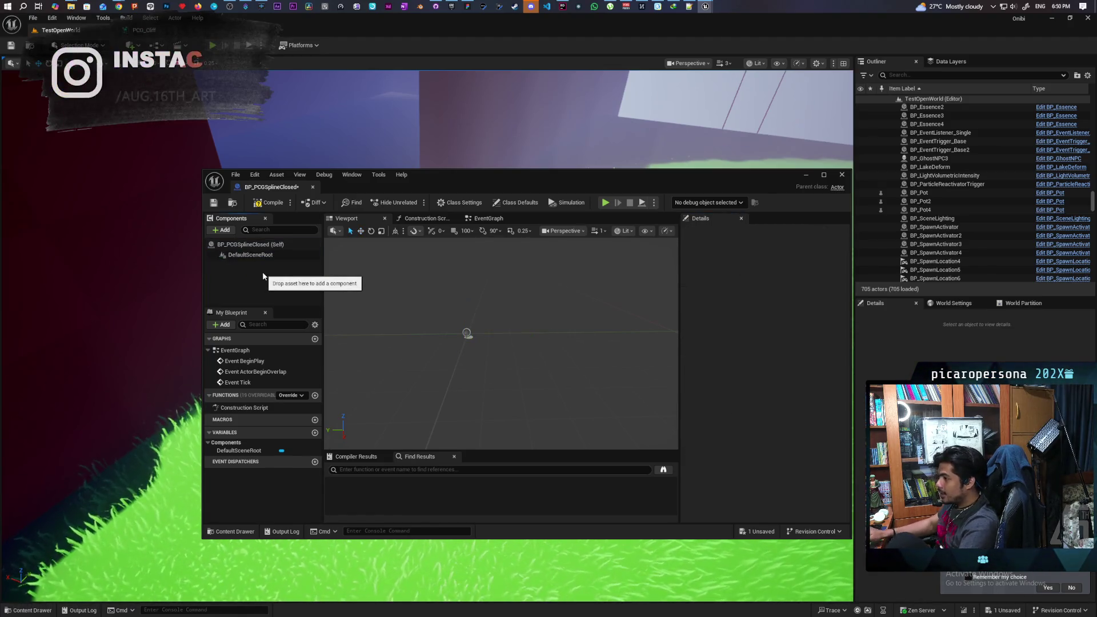
left_click(221, 231)
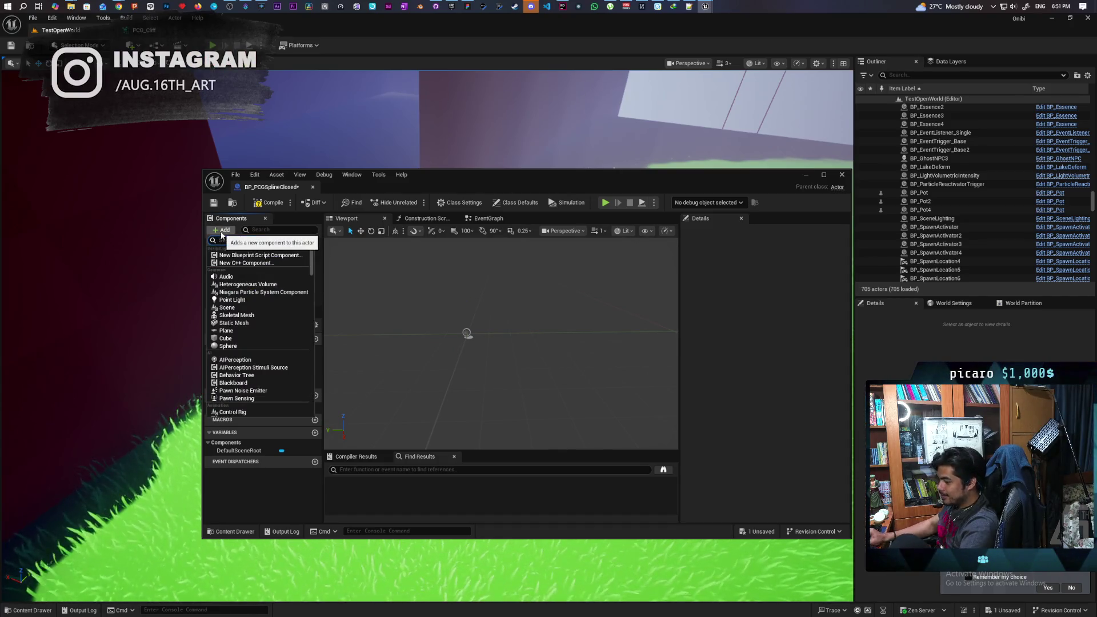
type("splin")
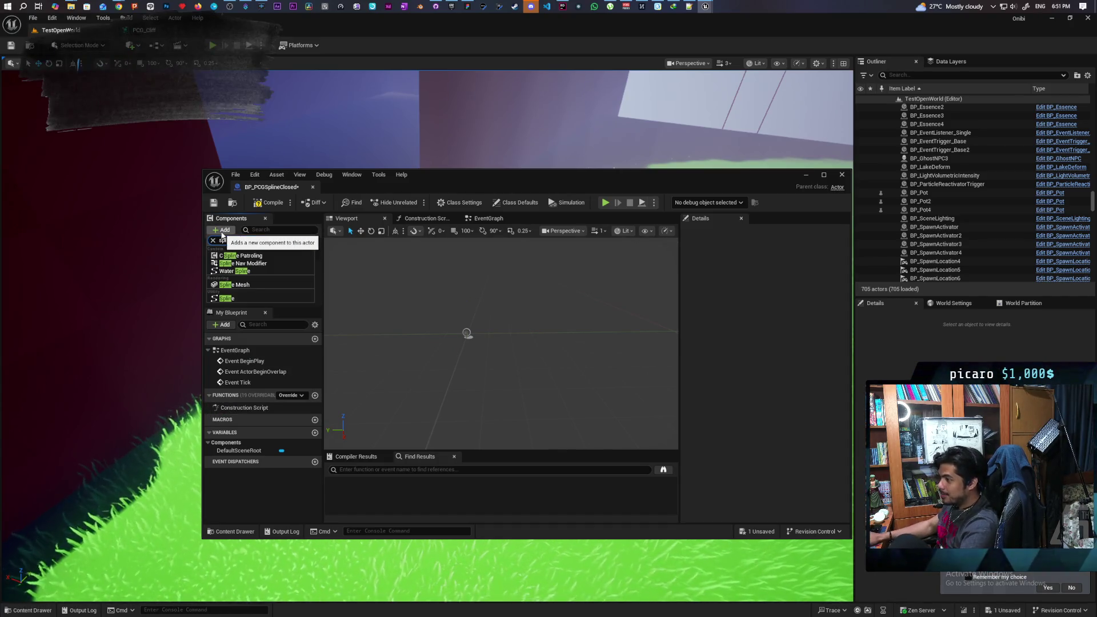
left_click(246, 298)
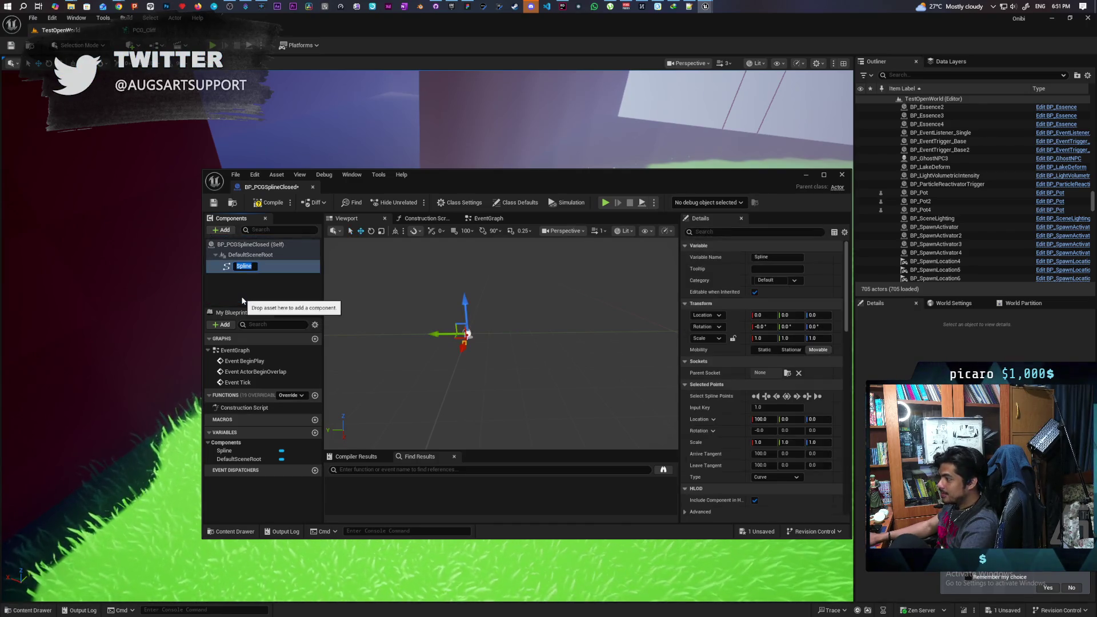
mouse_move(339, 352)
left_mouse_down()
mouse_move(400, 357)
mouse_move(445, 334)
mouse_move(480, 348)
left_mouse_up()
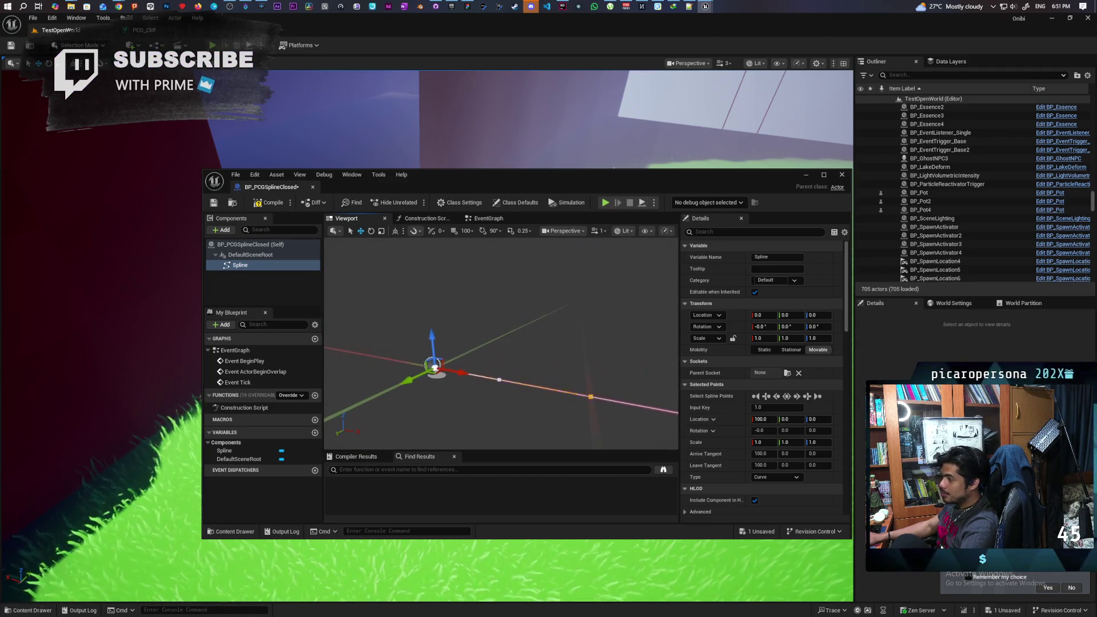
right_click(438, 368)
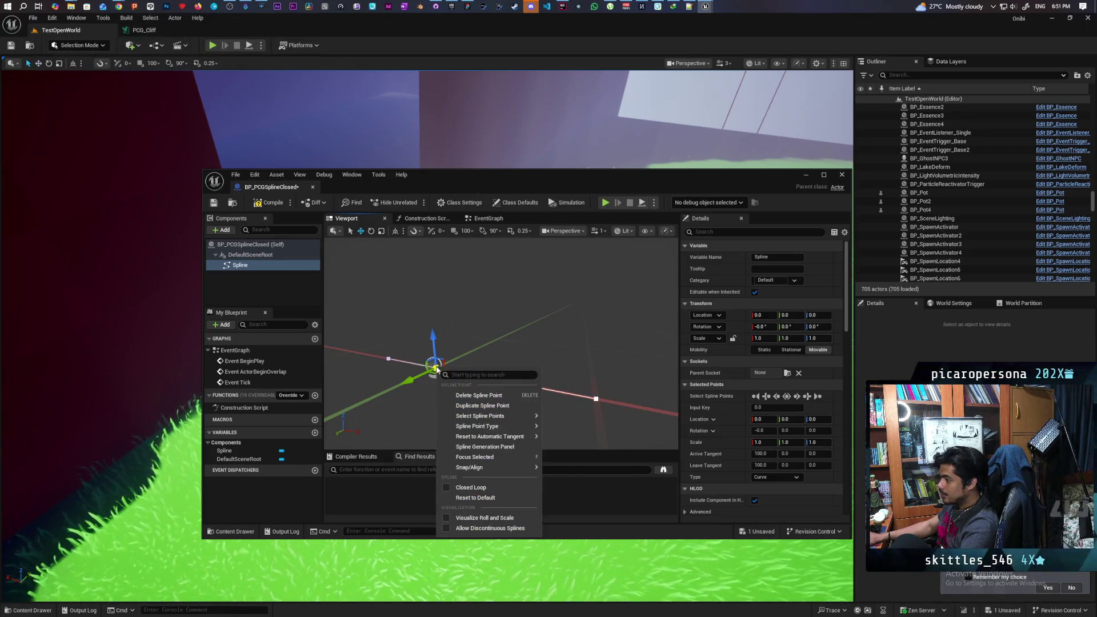
Generate a Circle shape from the Spline Generation panel and delete the leftover origin point.
left_click(529, 447)
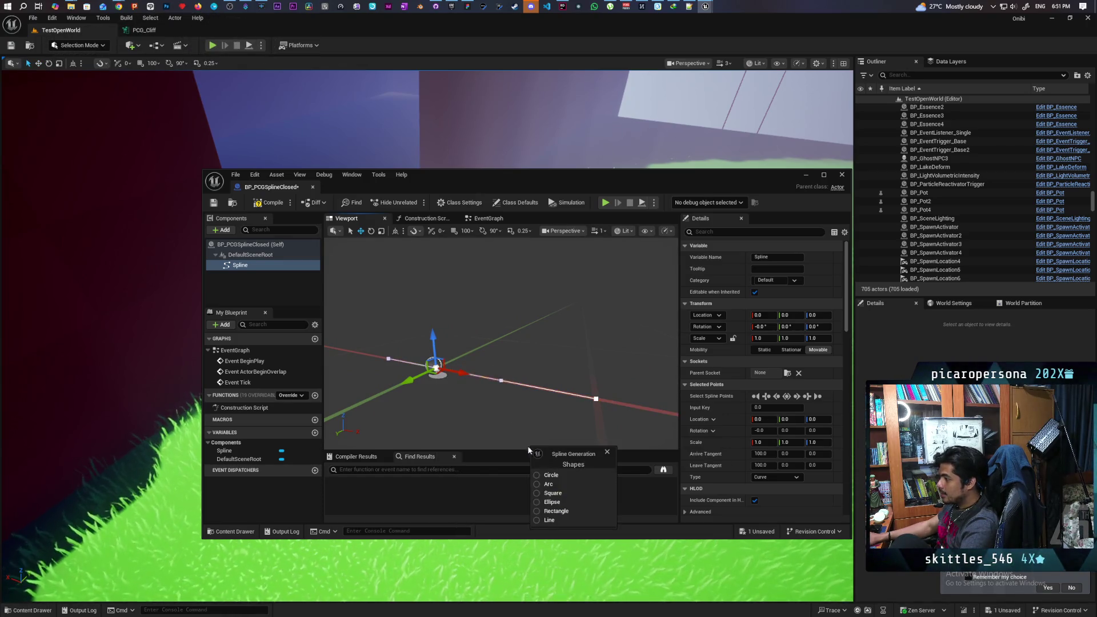
left_click(537, 476)
left_click_drag(491, 430, 452, 431)
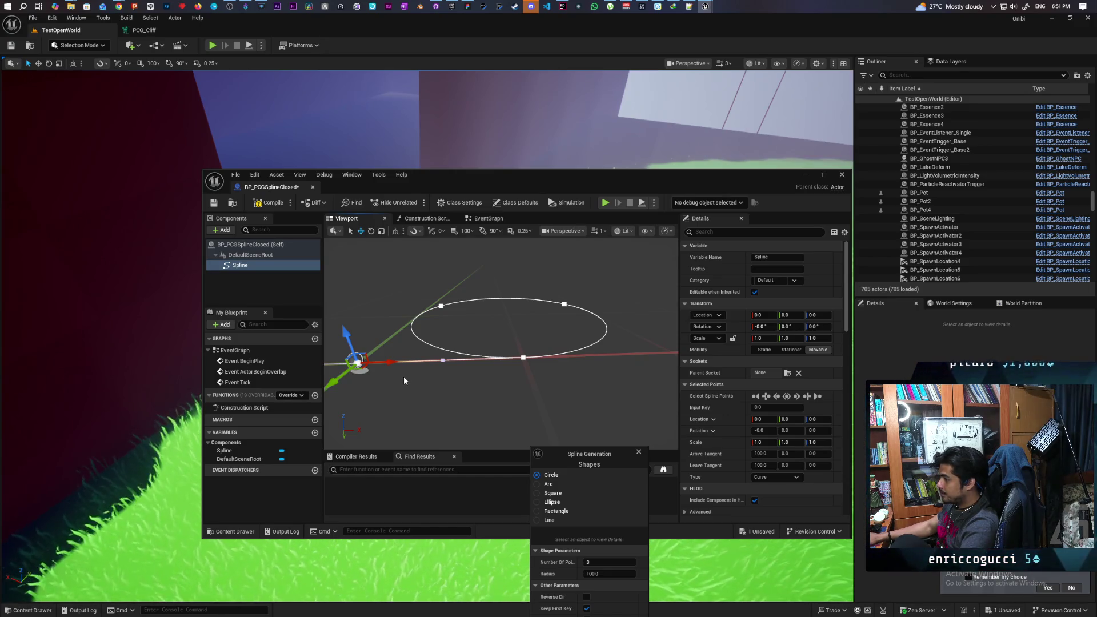
left_click(638, 452)
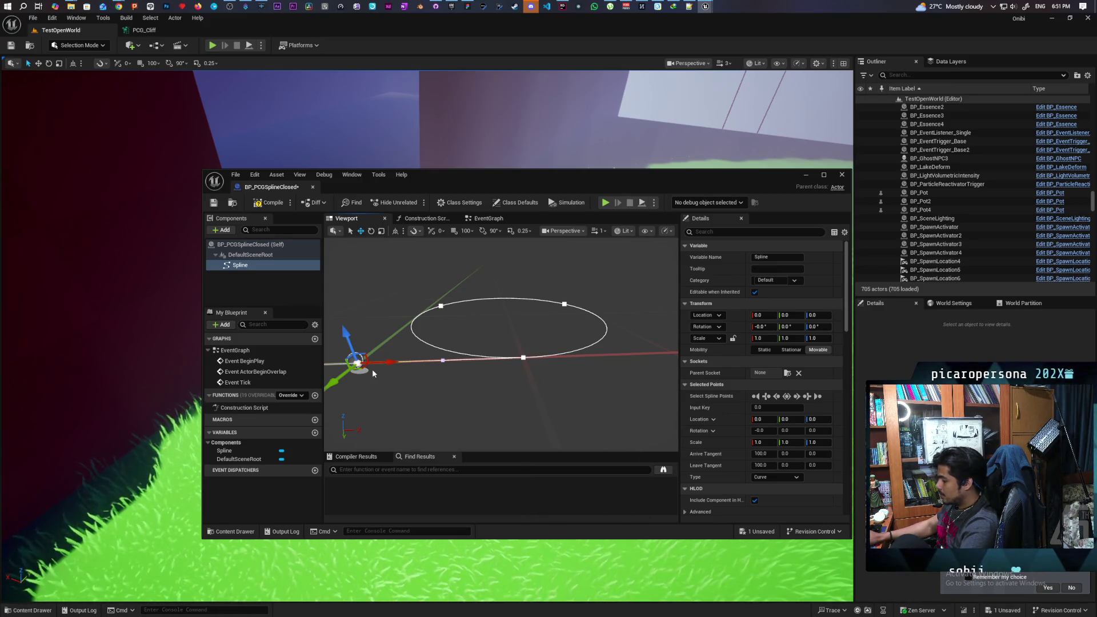
key("Delete")
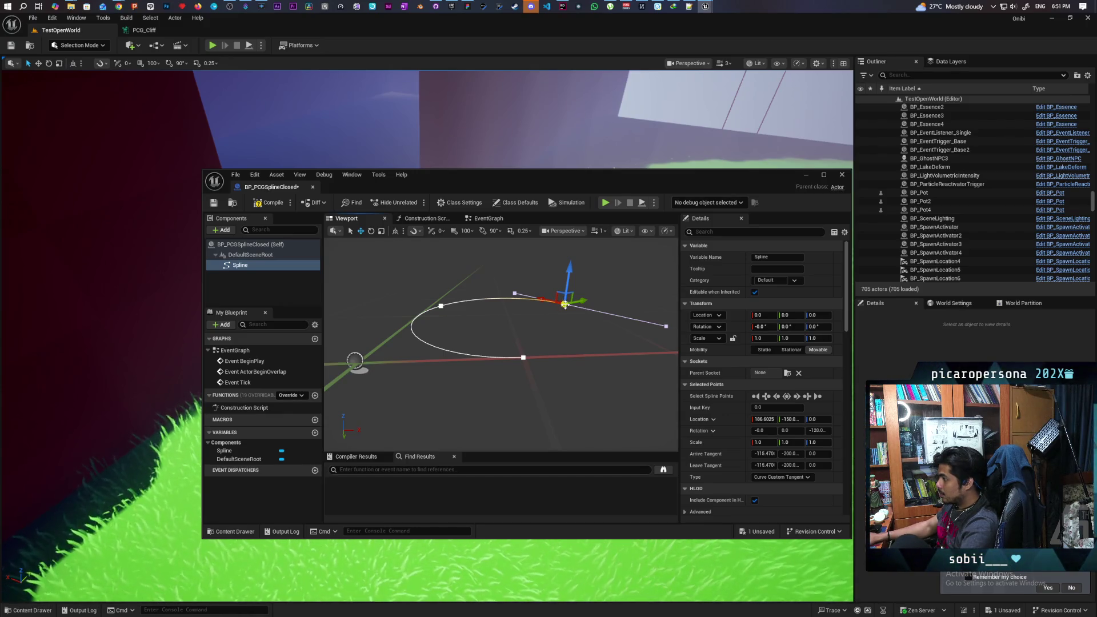
right_click(564, 303)
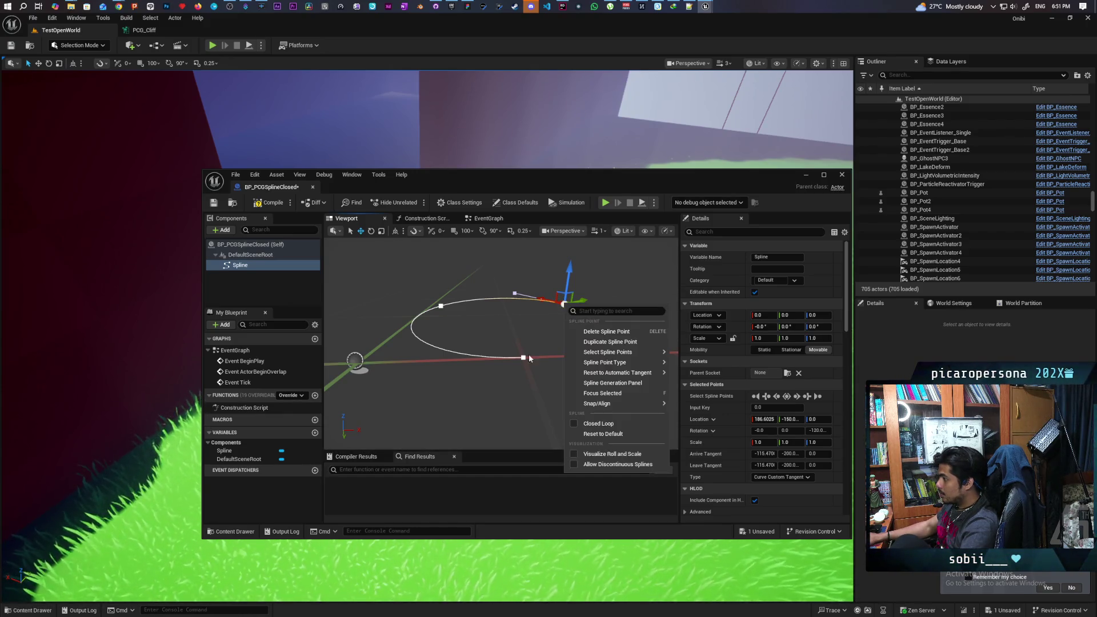
Turn on Closed Loop for the circular spline, save, and close the Blueprint editor.
left_click(603, 425)
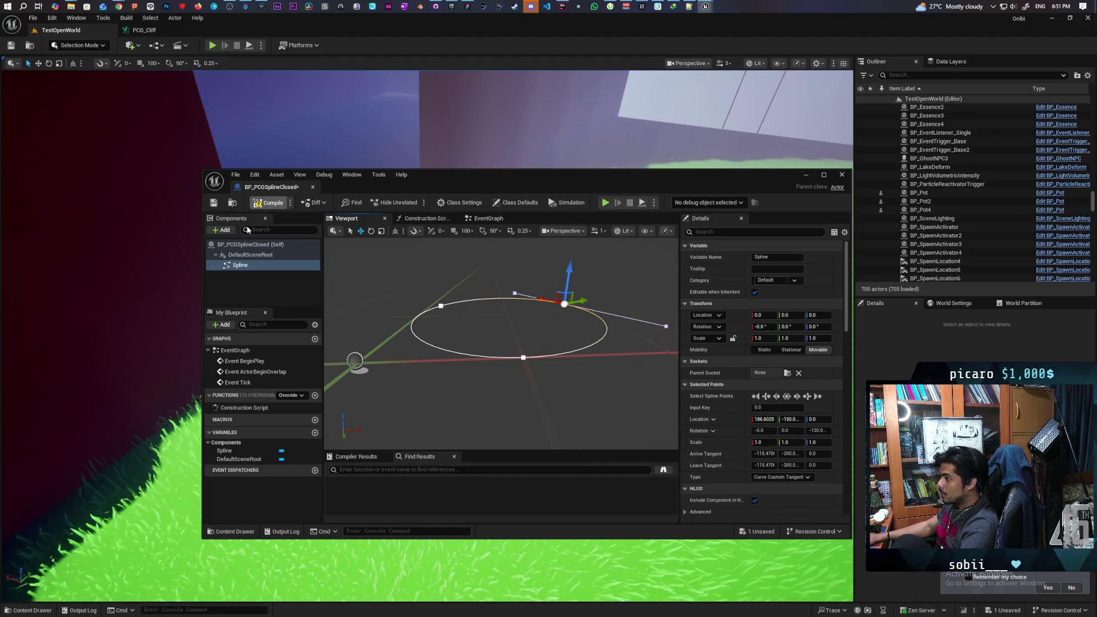
key("Escape")
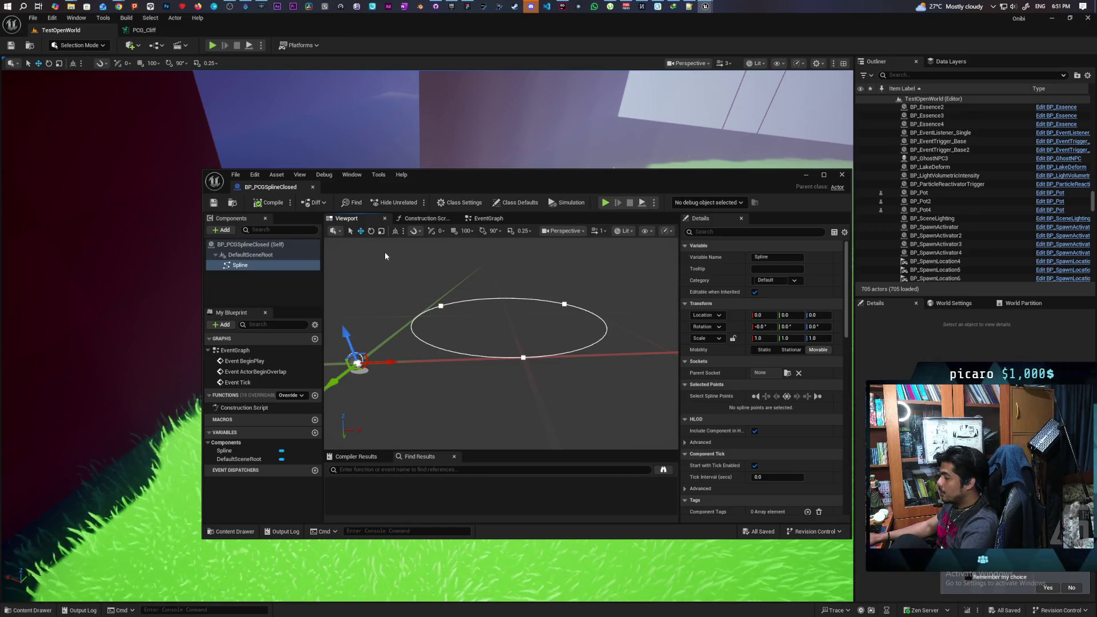
left_click(842, 175)
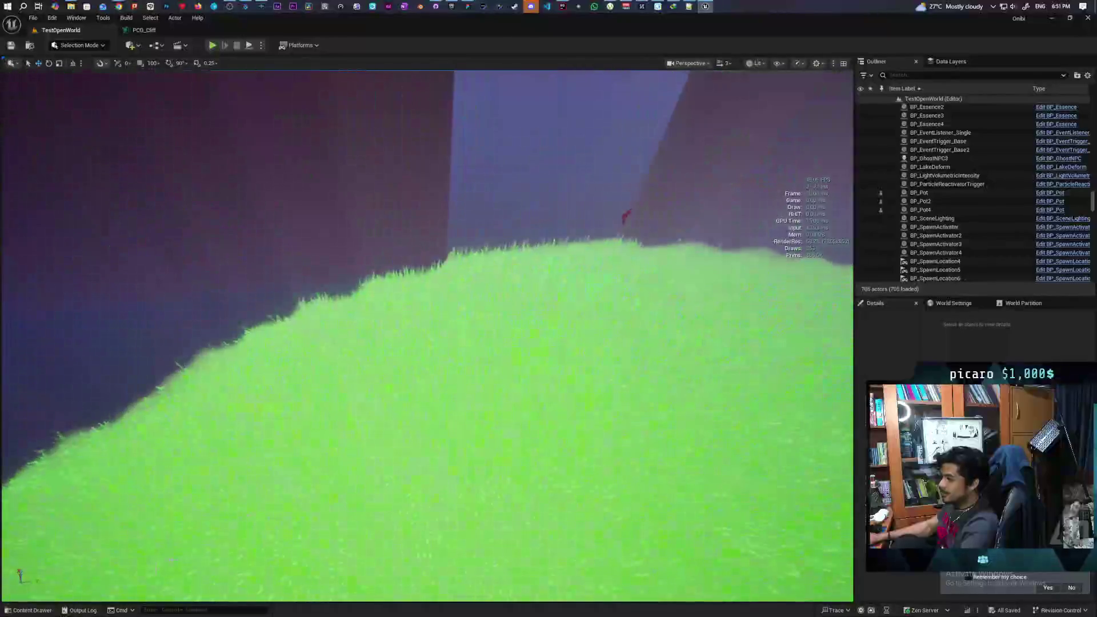
Drop a BP_PCGSplineClosed actor onto the grass and frame its spline.
key("ctrl+space")
mouse_move(252, 451)
left_mouse_down()
mouse_move(531, 298)
mouse_move(544, 256)
left_mouse_up()
key("f")
scroll(427, 336, "down", 2)
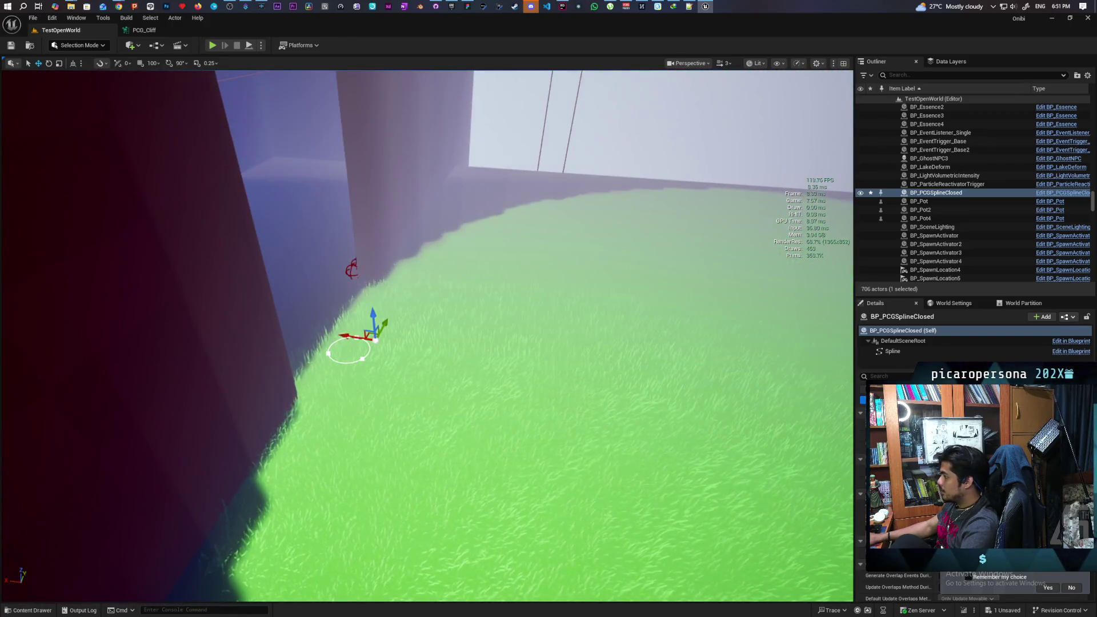
left_click(897, 351)
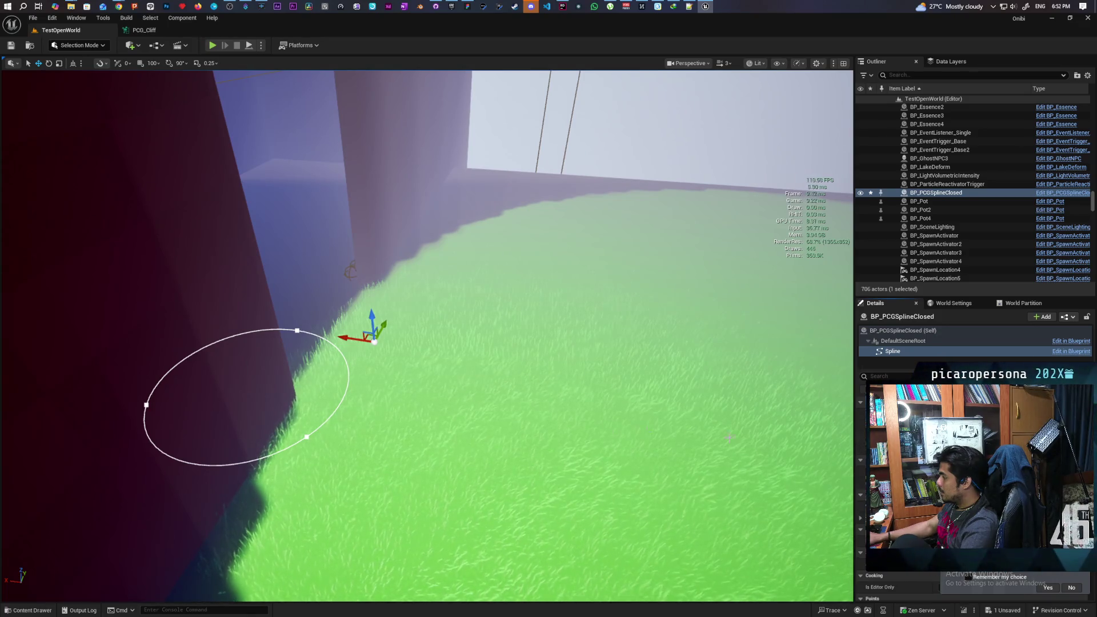
key("f")
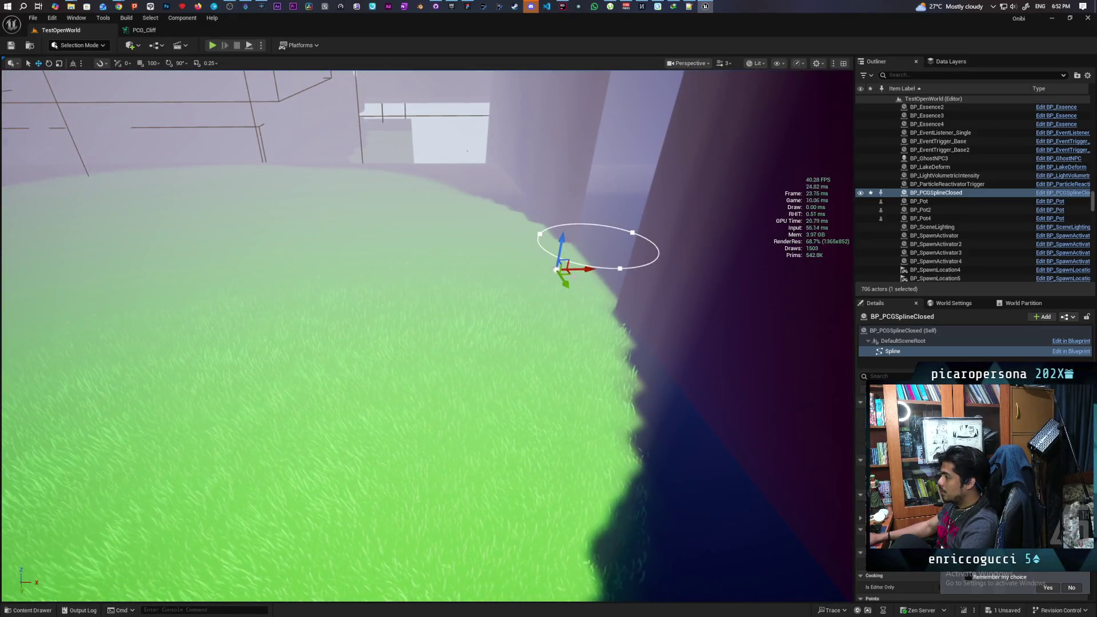
Move the BP_PCGSplineClosed actor further onto the grass and enlarge its circular spline loop.
left_click(902, 330)
left_click_drag(570, 271, 446, 273)
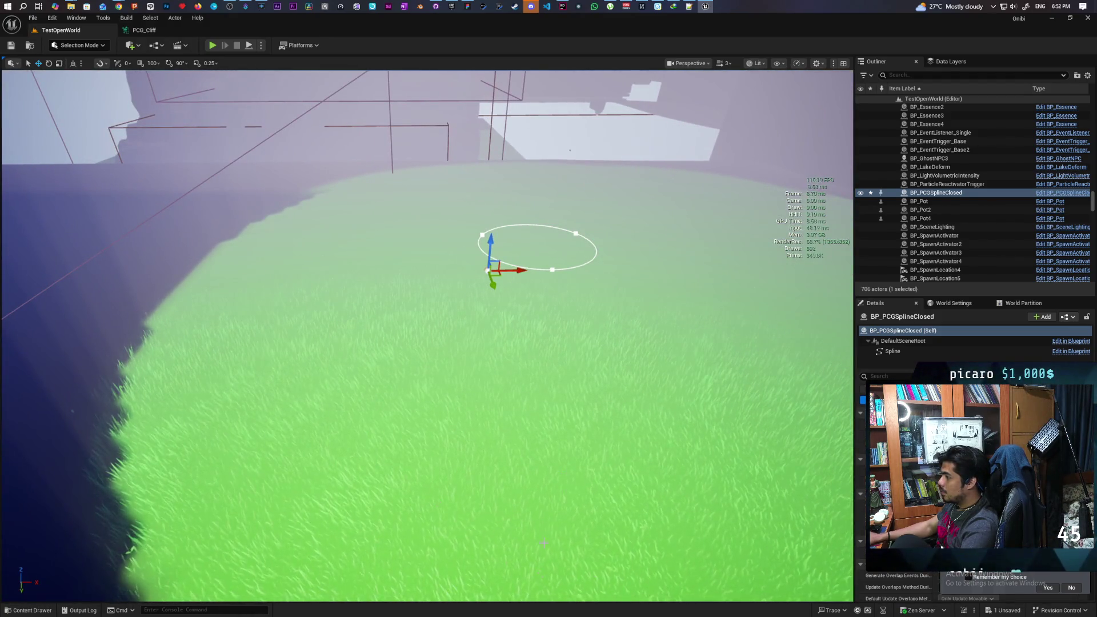
left_click_drag(491, 279, 474, 280)
left_click_drag(594, 286, 585, 285)
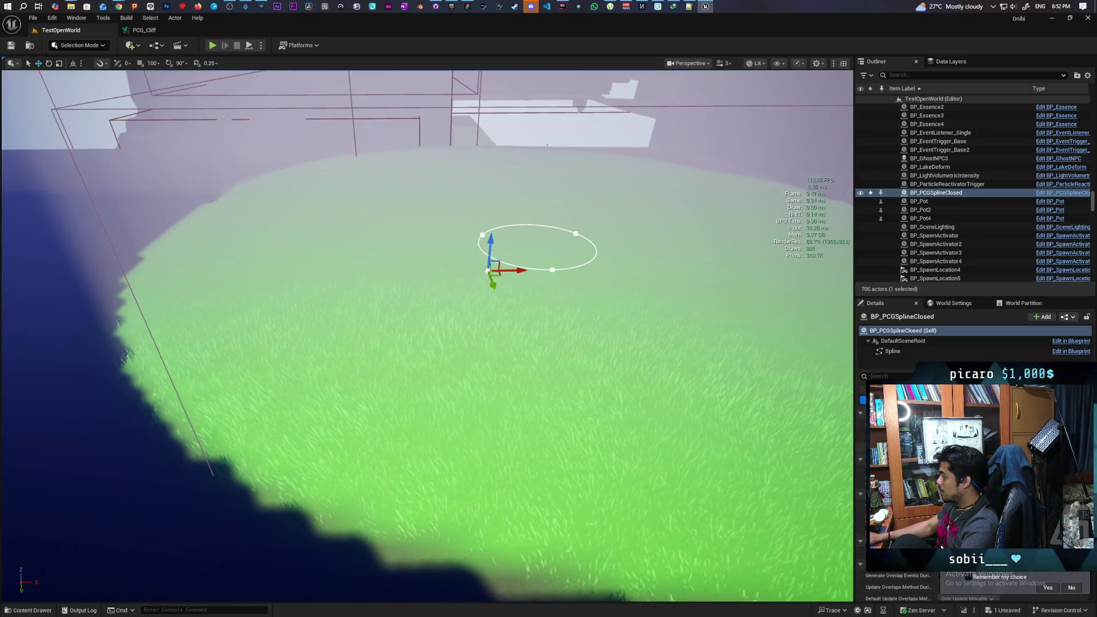
left_click(906, 351)
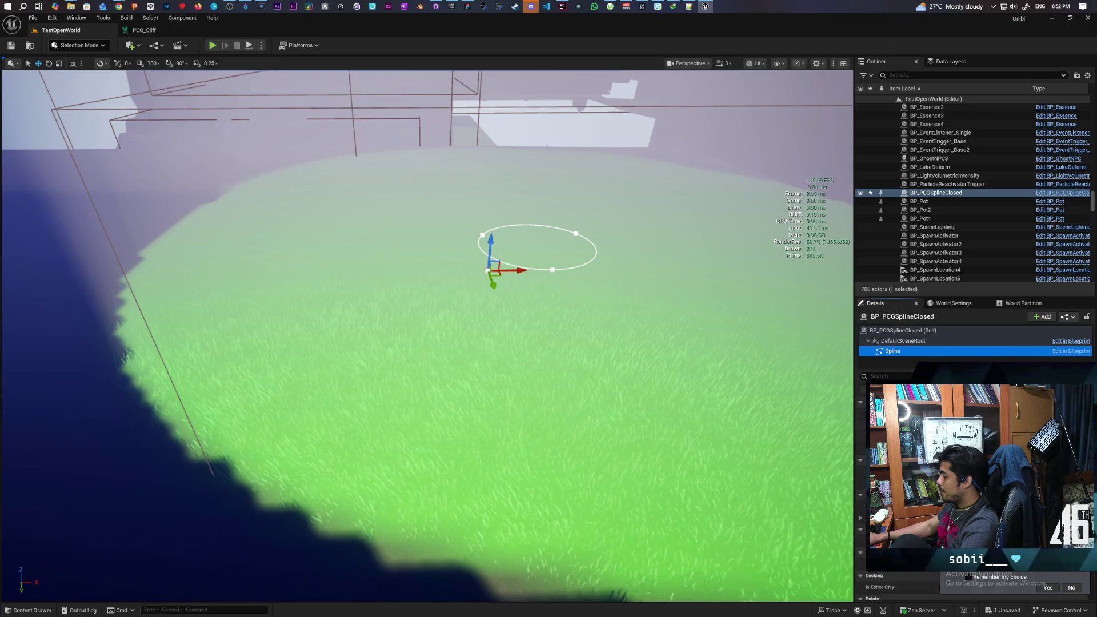
key("Return")
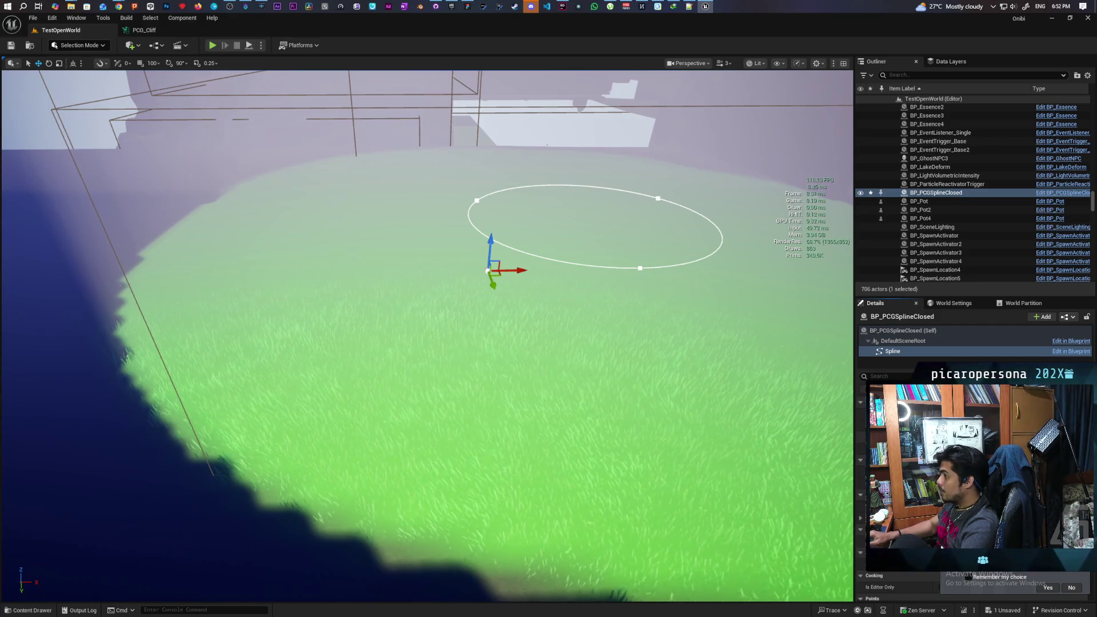
Apply the larger loop scale and drag the spline actor toward the grass patch.
key("Return")
mouse_move(491, 342)
left_mouse_down()
mouse_move(480, 354)
mouse_move(491, 332)
mouse_move(491, 389)
mouse_move(491, 343)
mouse_move(492, 371)
mouse_move(533, 429)
left_mouse_up()
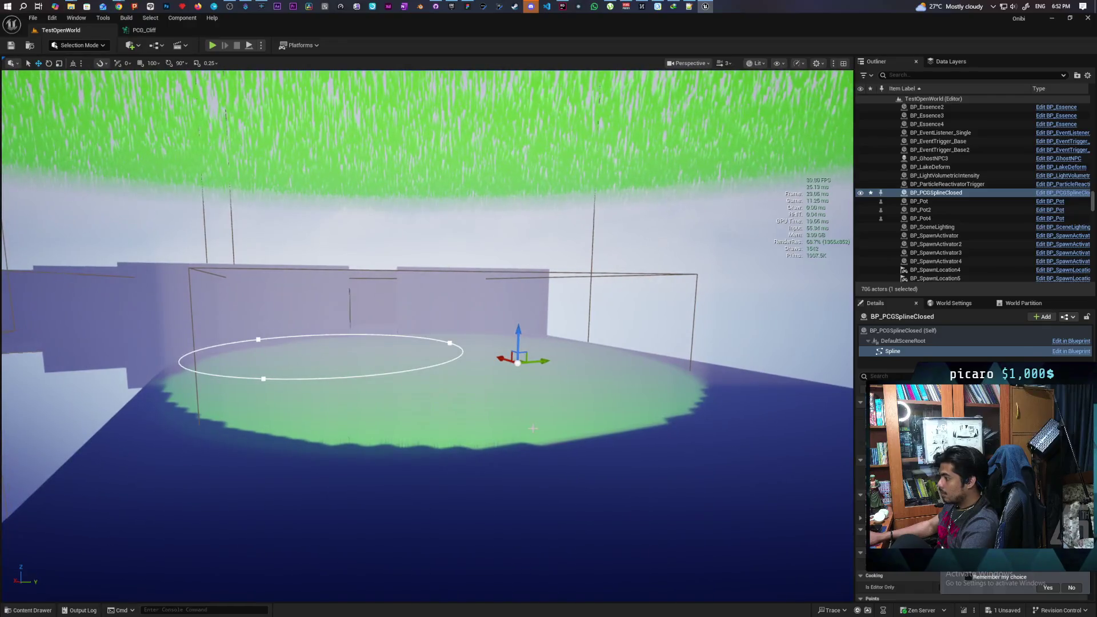
left_click_drag(521, 358, 707, 378)
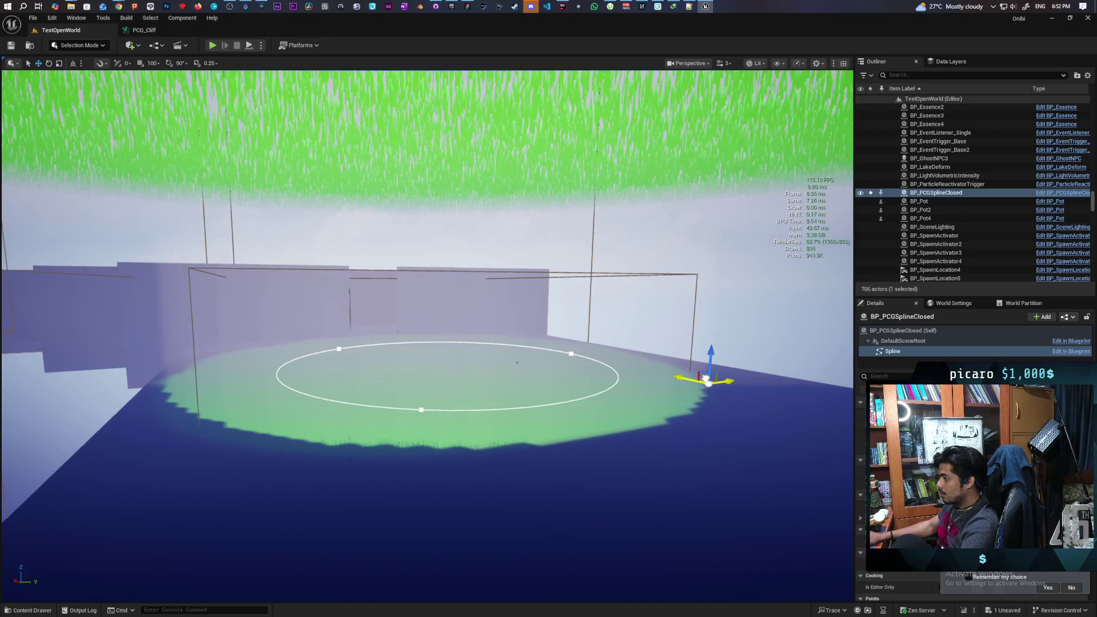
left_click_drag(619, 461, 619, 438)
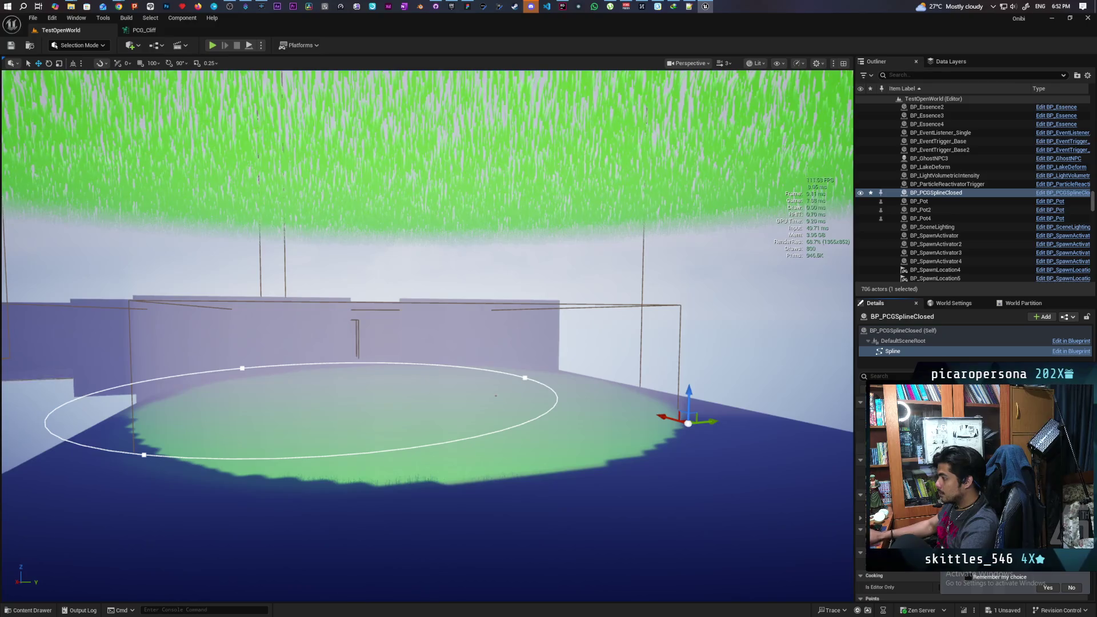
mouse_move(706, 425)
left_mouse_down()
mouse_move(791, 414)
mouse_move(754, 421)
mouse_move(797, 476)
mouse_move(731, 467)
left_mouse_up()
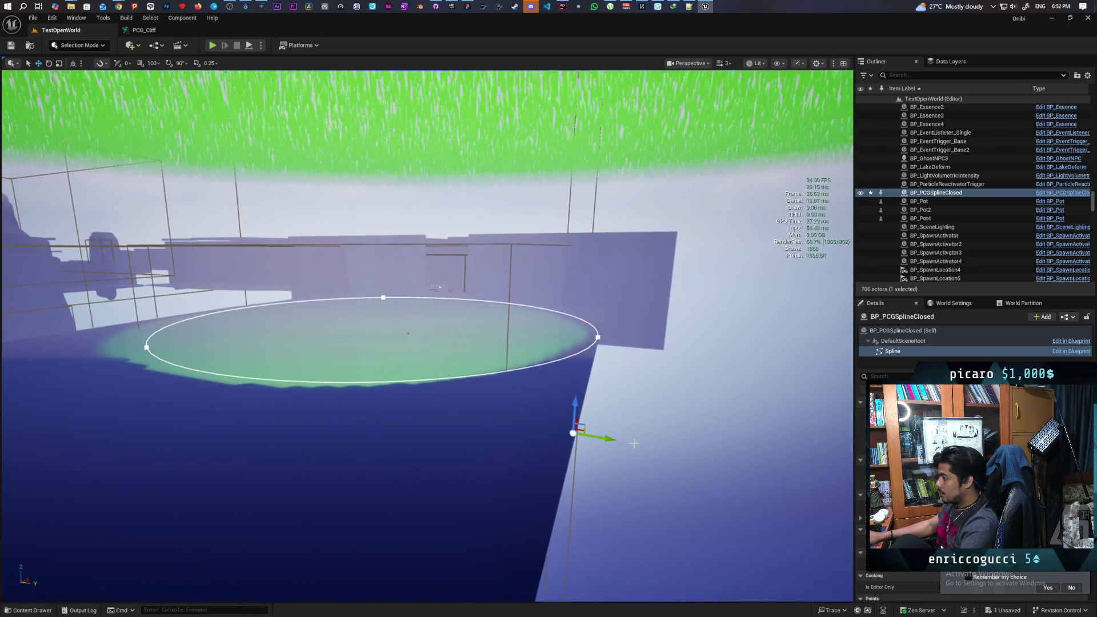
left_click_drag(608, 439, 580, 437)
Slide the spline actor sideways until the loop is centred over the grass.
left_click_drag(414, 443, 379, 436)
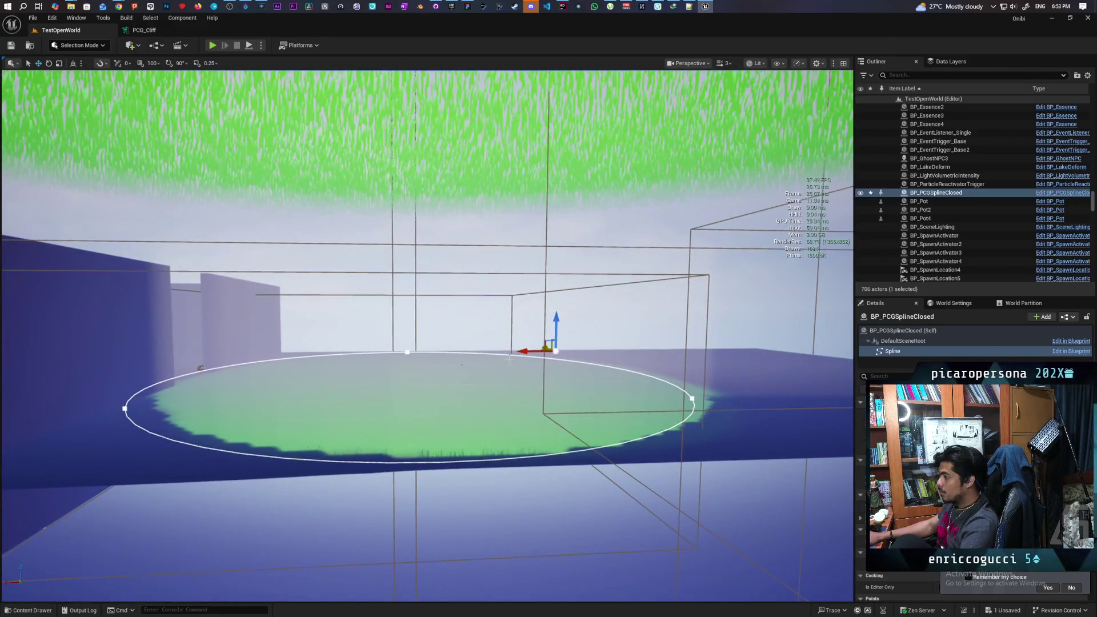
mouse_move(525, 350)
left_mouse_down()
mouse_move(535, 352)
mouse_move(517, 347)
mouse_move(537, 349)
left_mouse_up()
left_click_drag(574, 437, 583, 437)
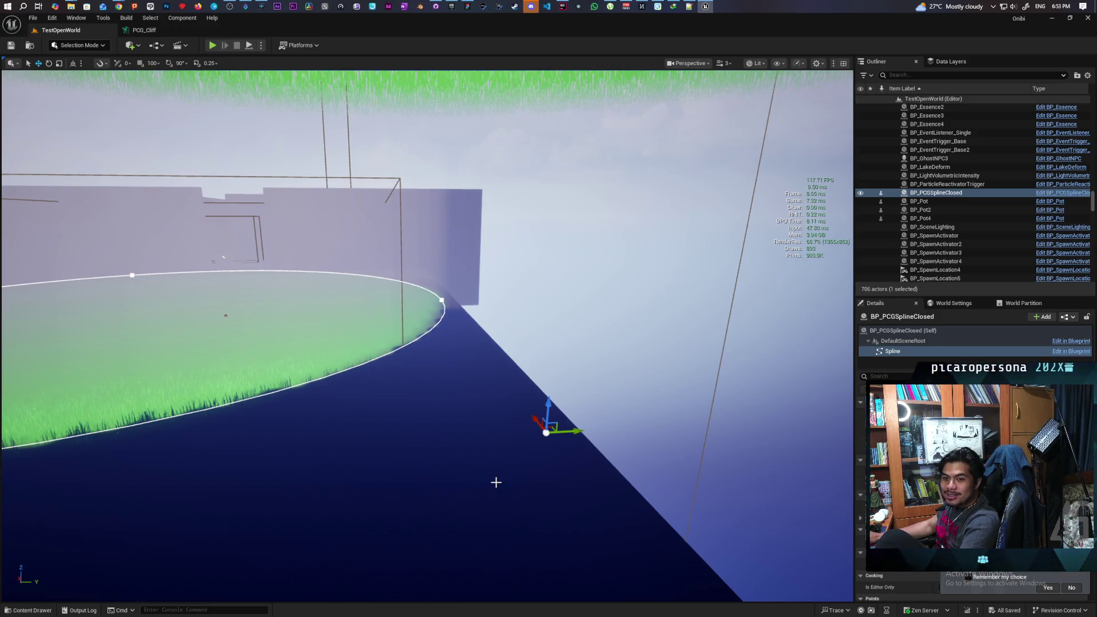
mouse_move(474, 417)
left_mouse_down()
mouse_move(474, 348)
mouse_move(451, 337)
mouse_move(452, 286)
left_mouse_up()
Select the whole BP_PCGSplineClosed actor and search its properties for 'g'.
left_click(903, 330)
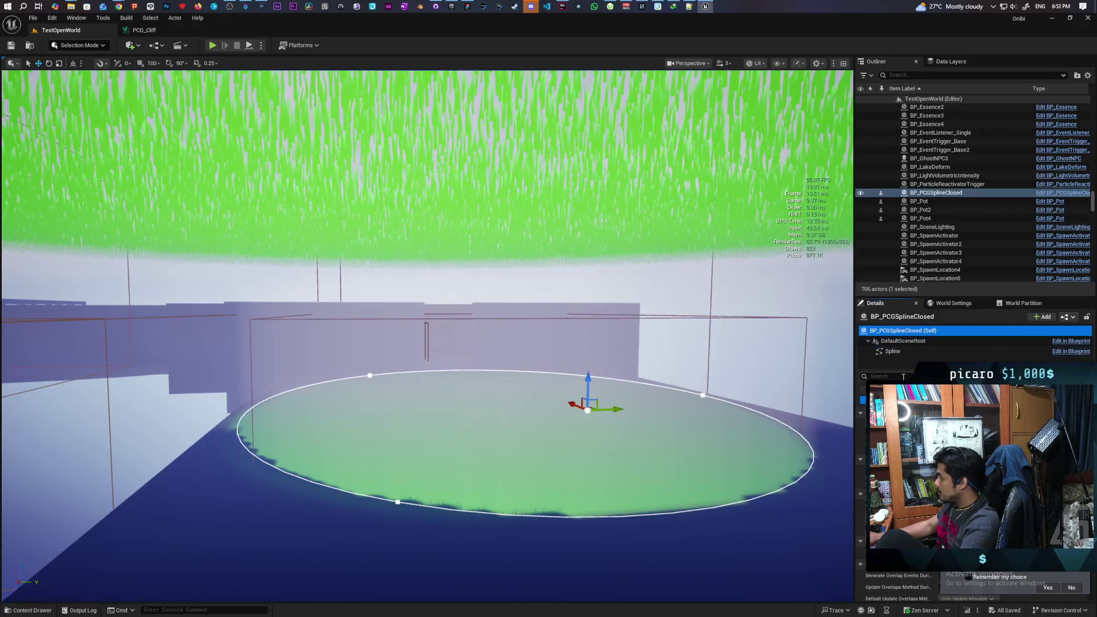
left_click(889, 375)
type("g")
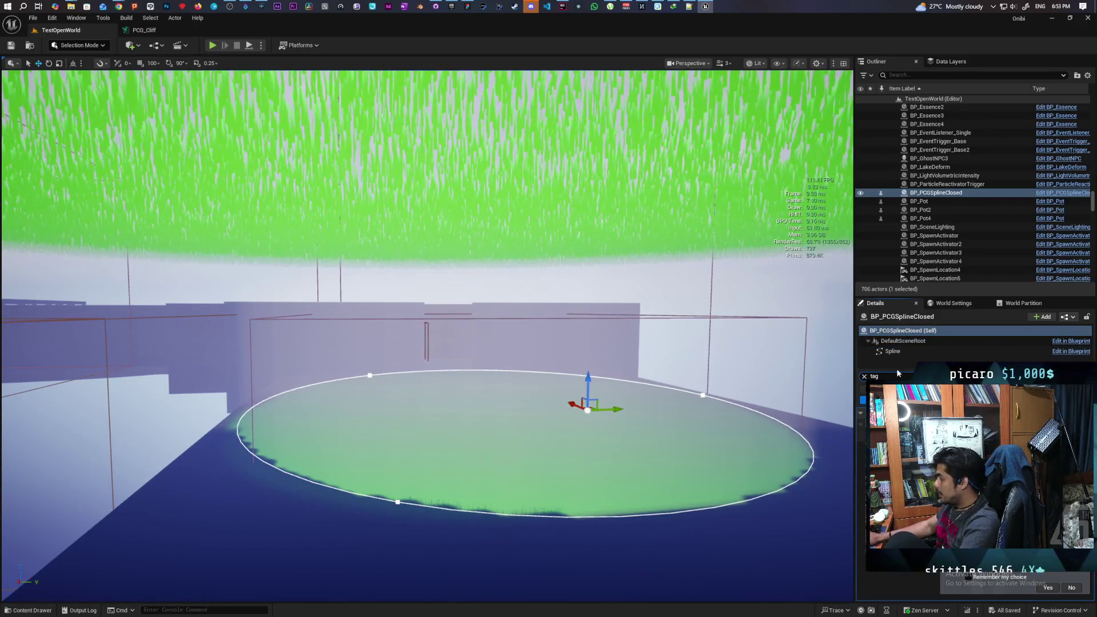
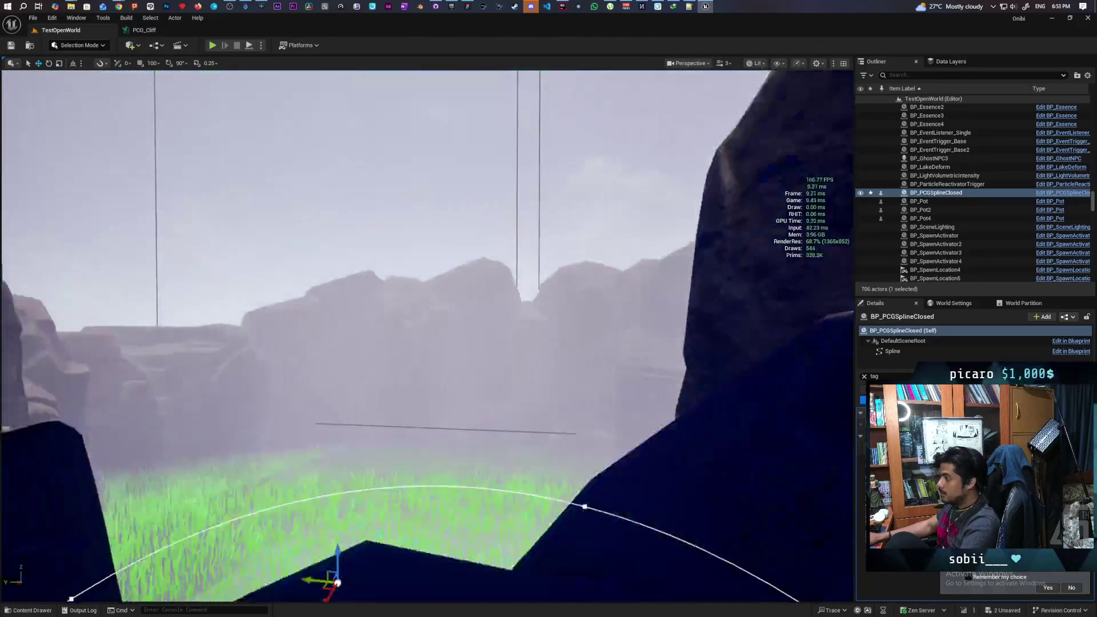
Frame the view on the cliff spline loop and zoom in and out around it.
key("f")
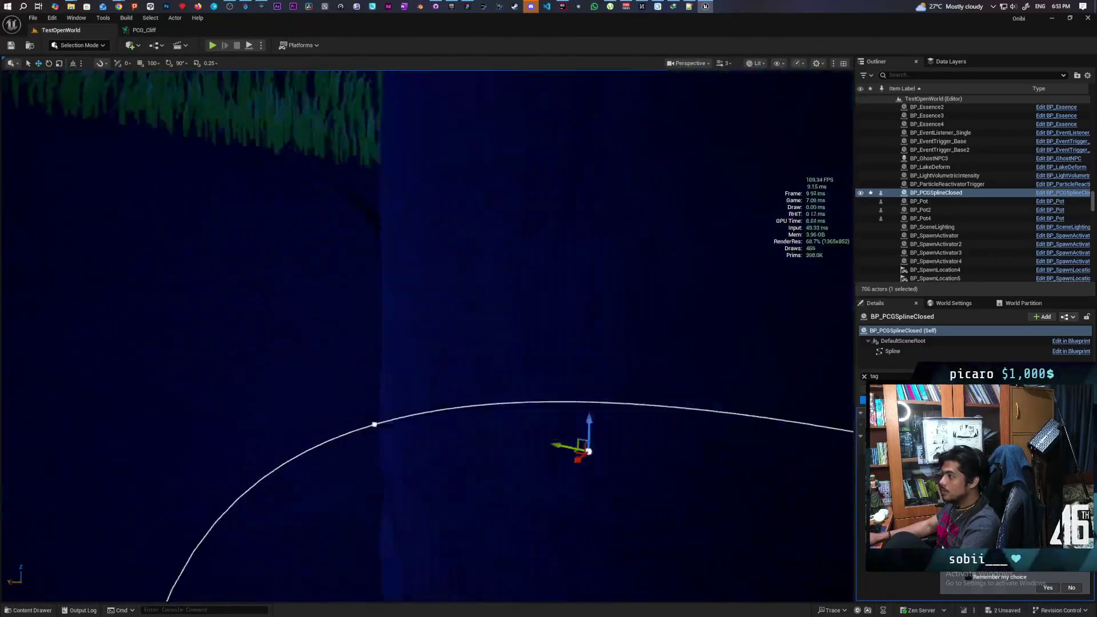
scroll(426, 335, "down", 5)
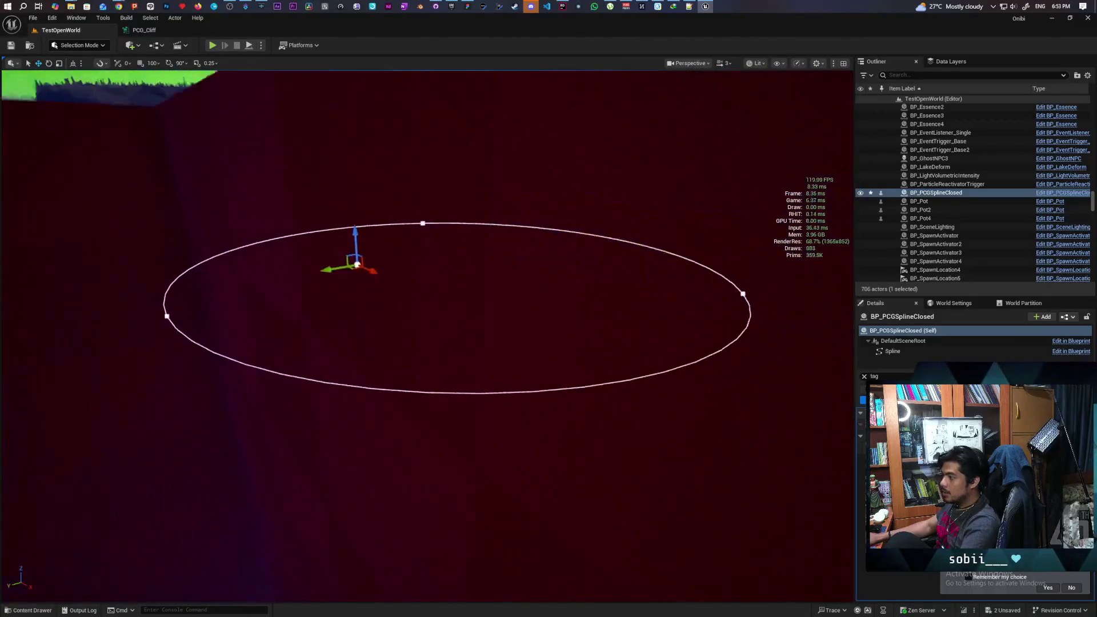
key("f")
scroll(427, 336, "down", 5)
scroll(427, 336, "up", 2)
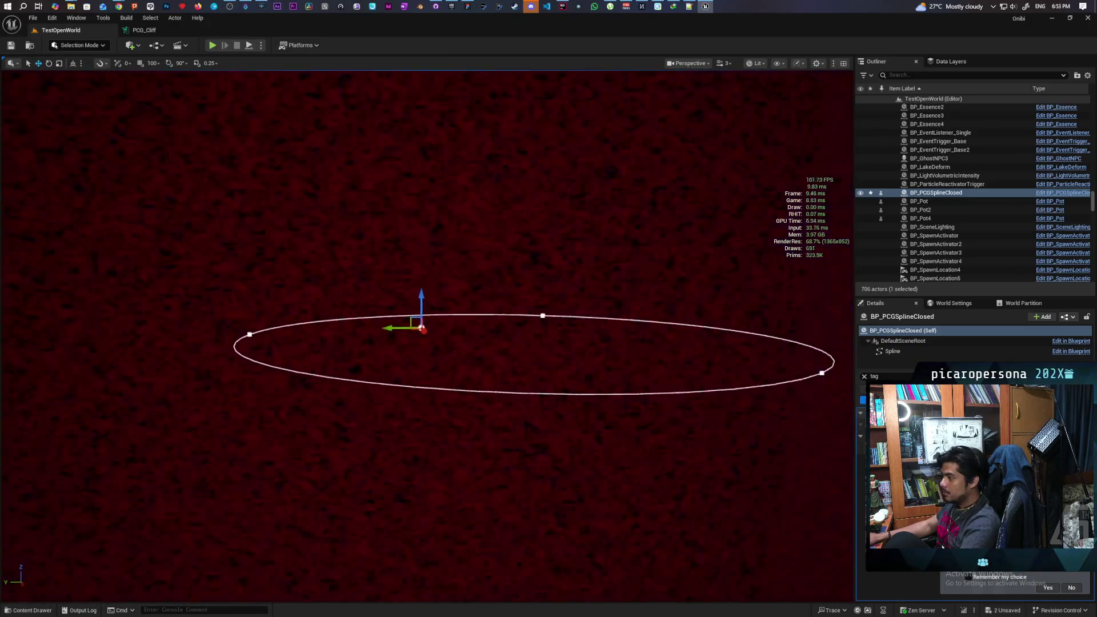
scroll(427, 336, "down", 3)
scroll(427, 335, "up", 5)
scroll(427, 336, "up", 5)
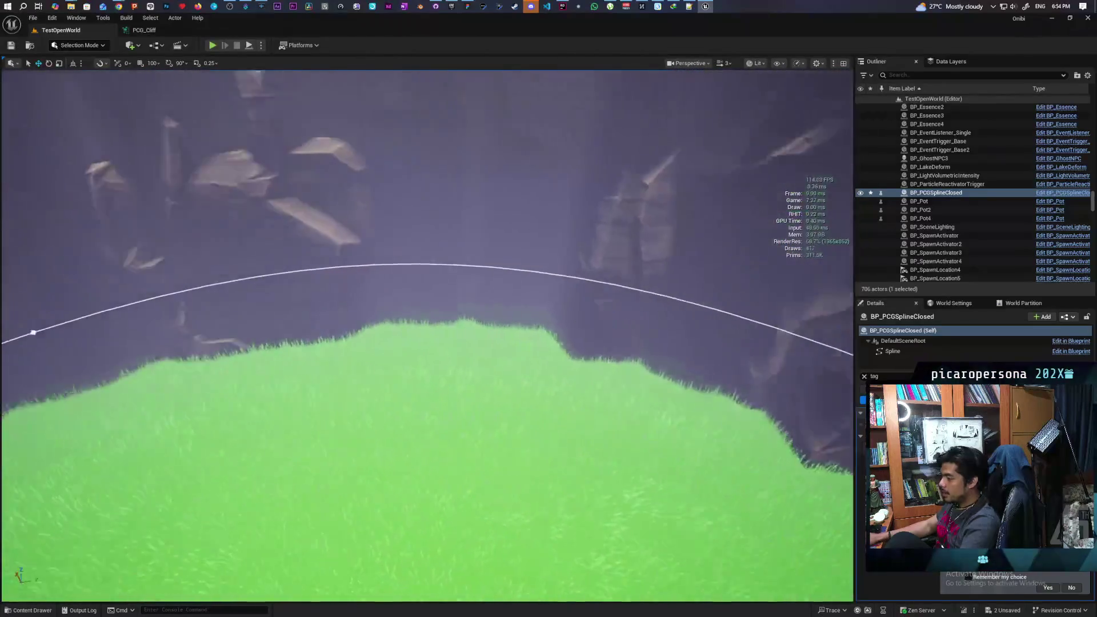
scroll(426, 336, "up", 1)
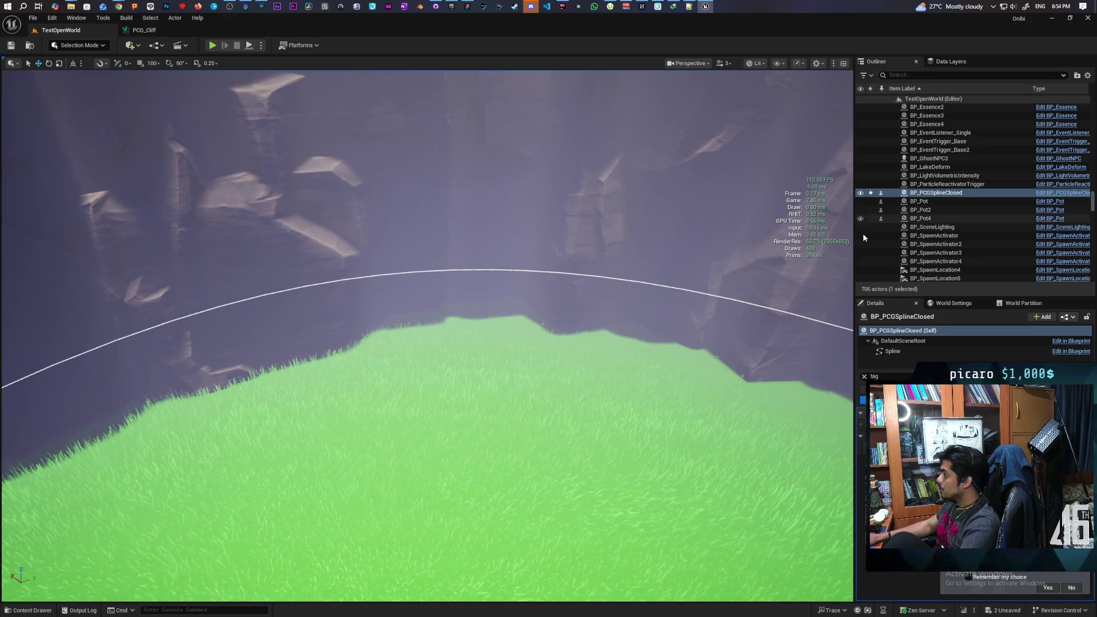
scroll(700, 269, "up", 2)
scroll(427, 336, "up", 2)
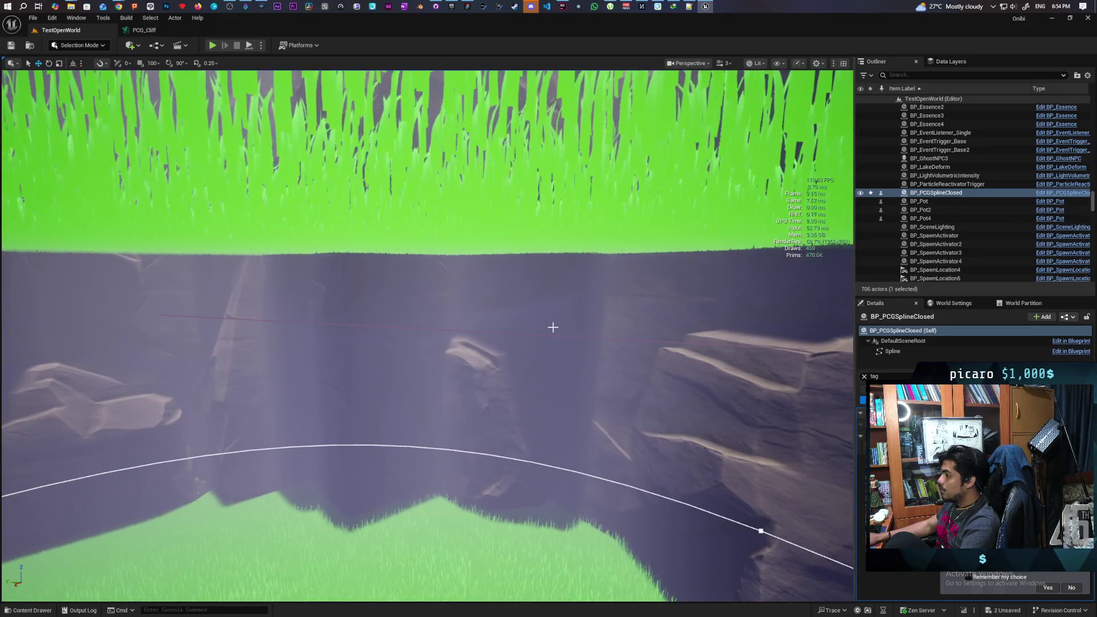
Delete PCG_Cliff2, then PCG_Cliff, from the Outliner, and select PCG_Cliff2_PCGStamp.
left_click(553, 348)
scroll(553, 347, "up", 2)
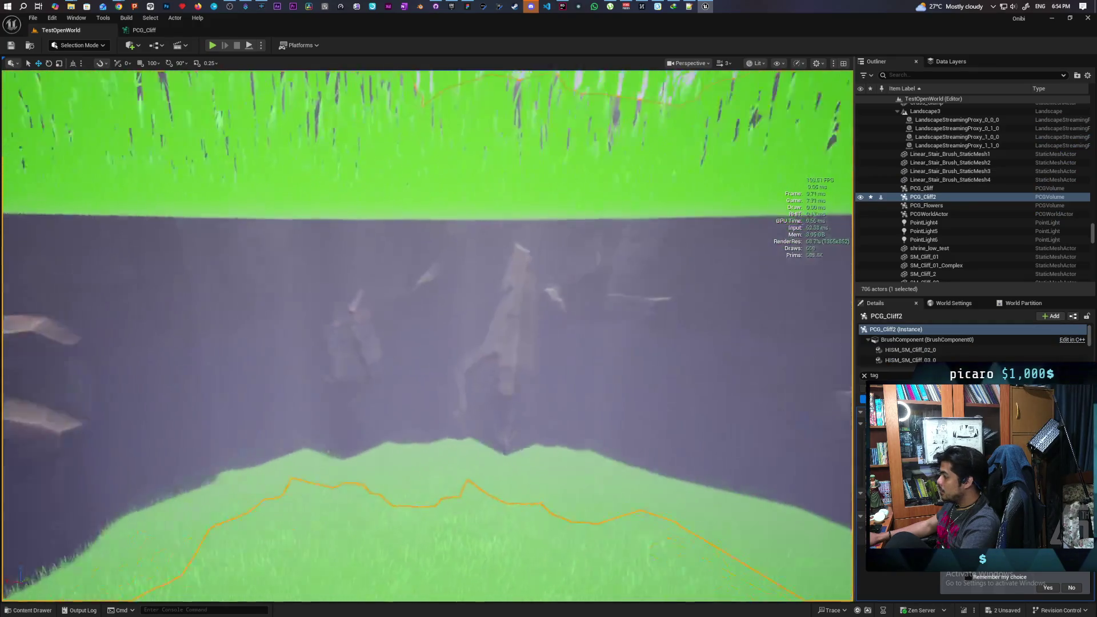
left_click(864, 376)
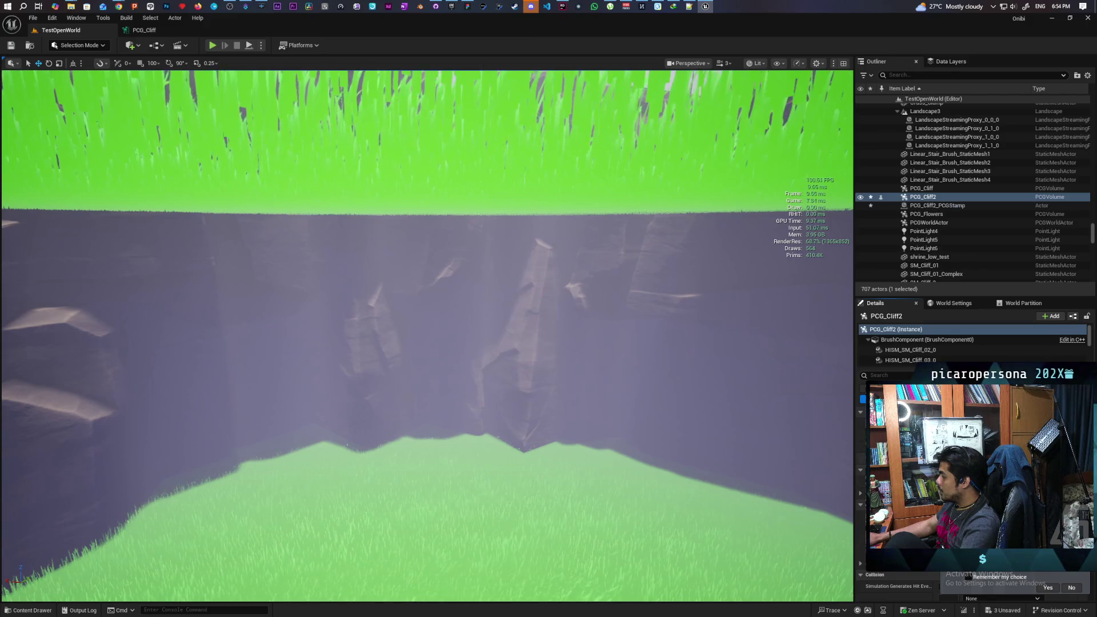
left_click(921, 197)
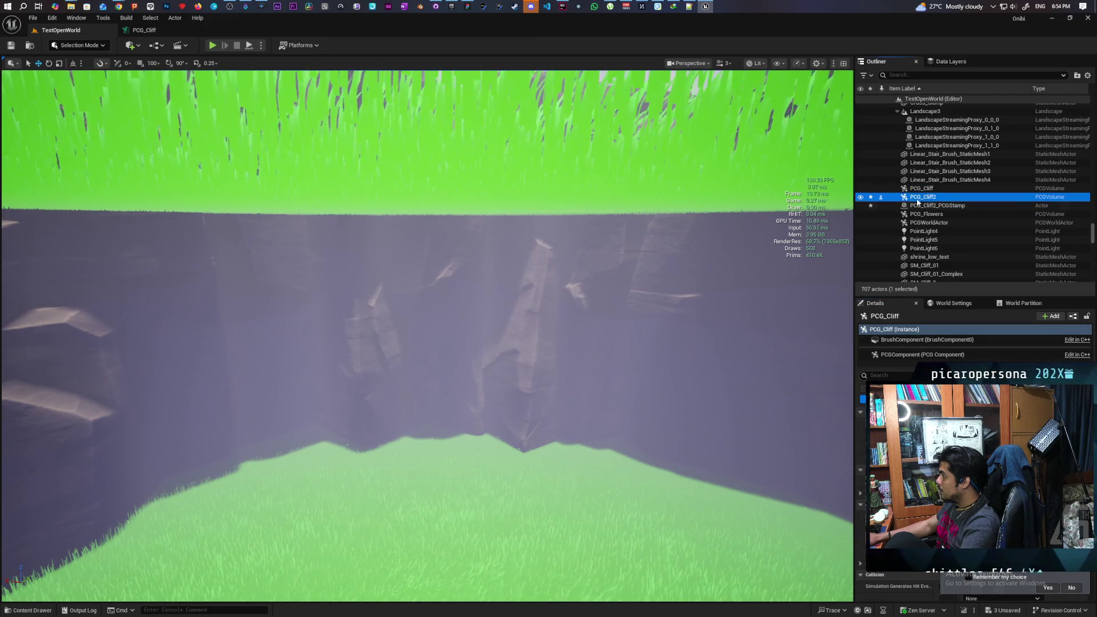
key("Delete")
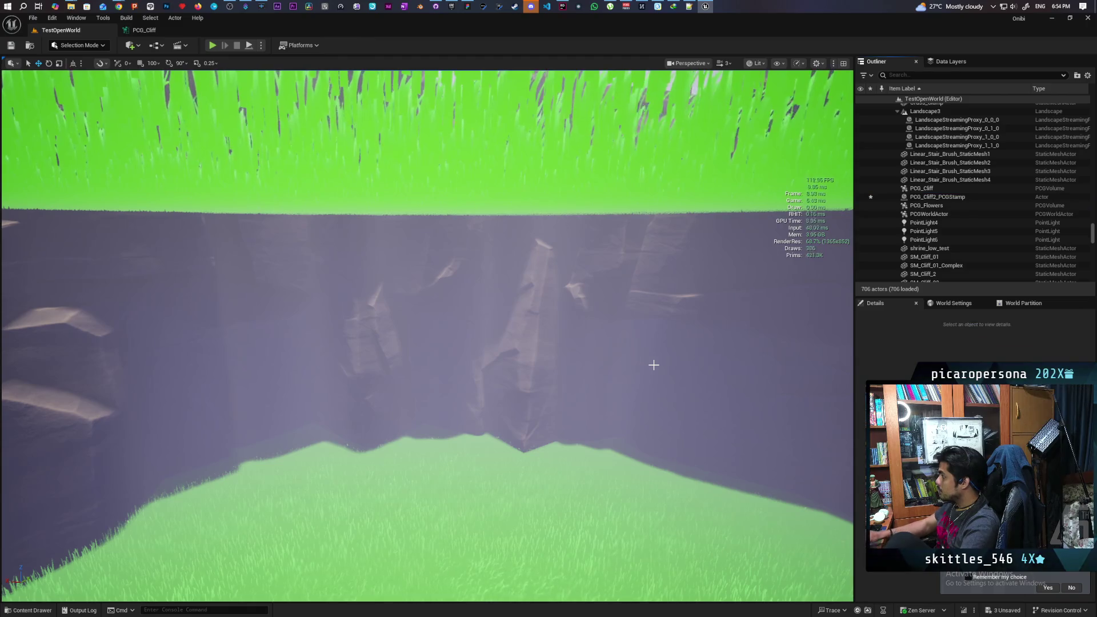
left_click(930, 188)
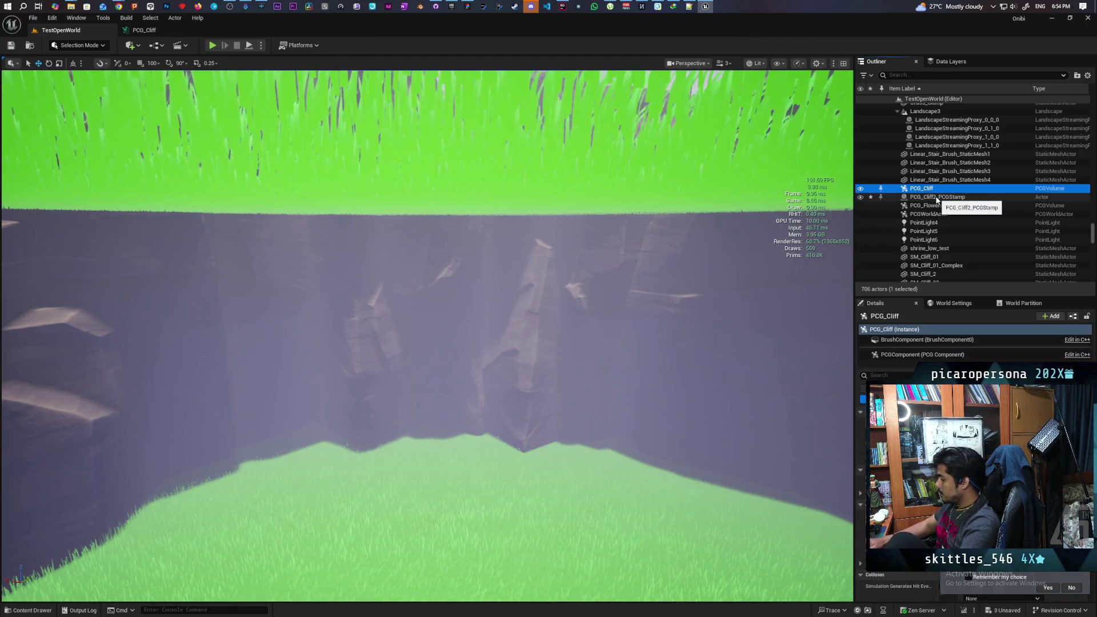
key("Delete")
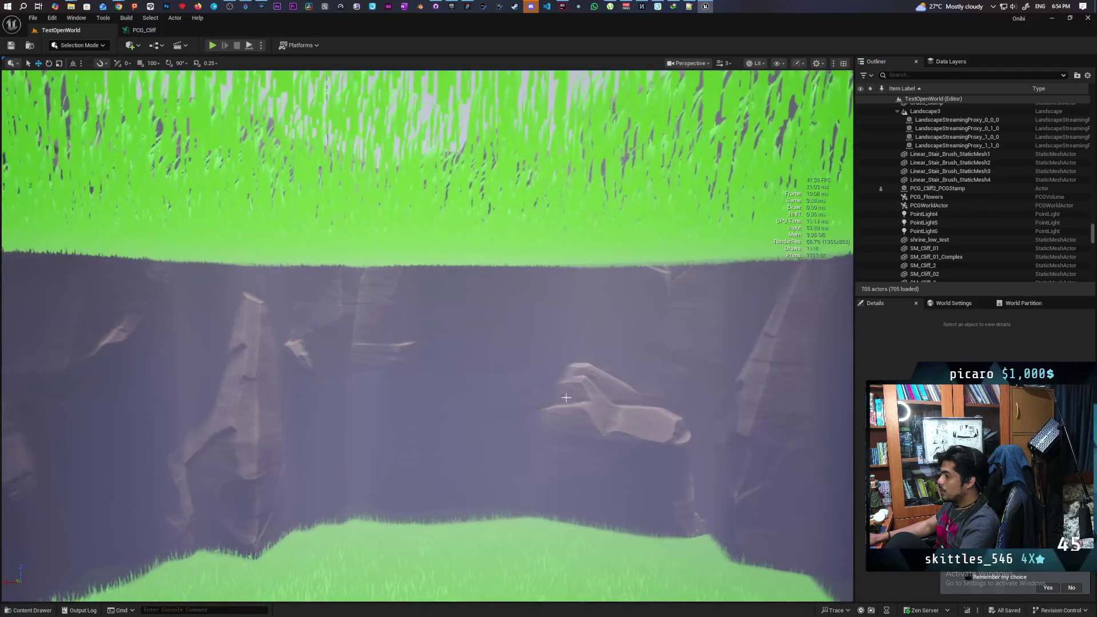
left_click(495, 405)
Switch to Modeling Mode, launch the XForm ISM Editor on the stamp, and pick a cliff instance.
left_click_drag(495, 405, 311, 365)
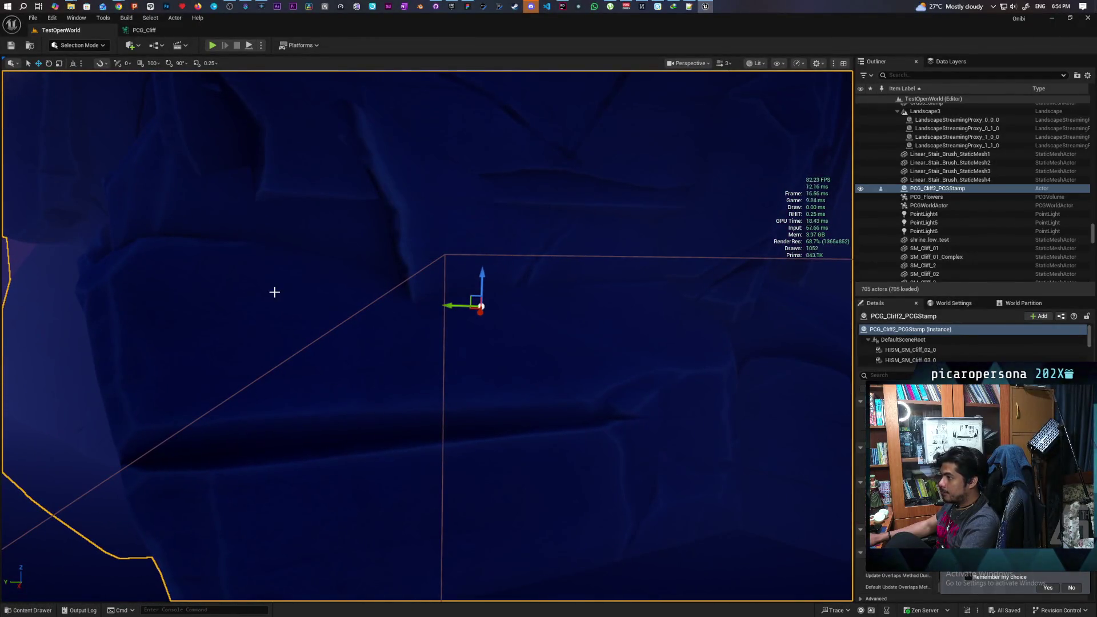
left_click(54, 46)
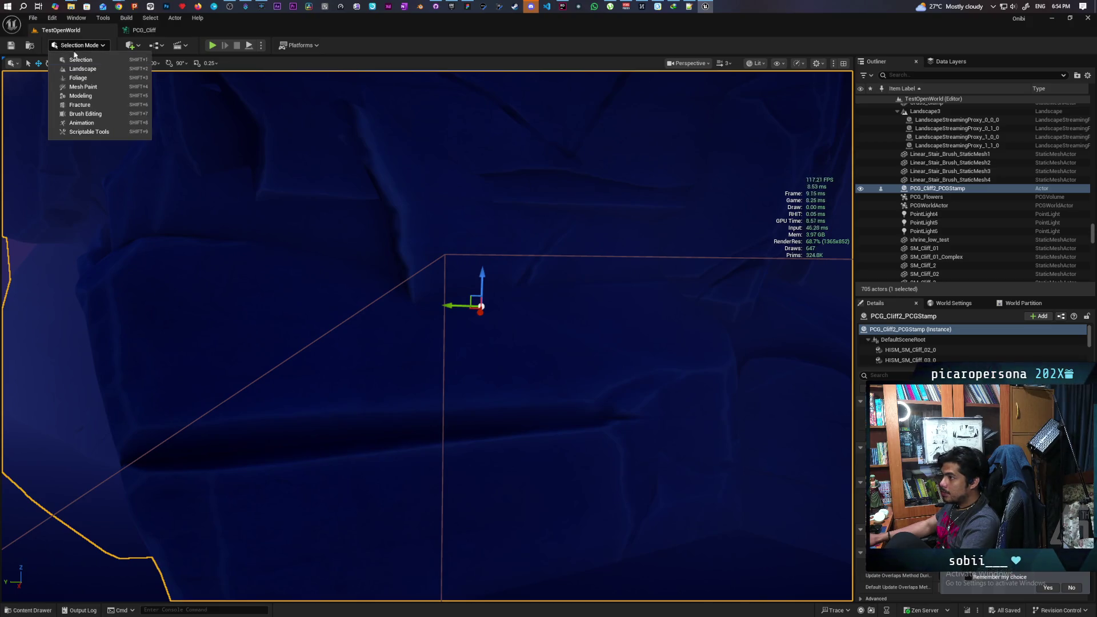
left_click(107, 95)
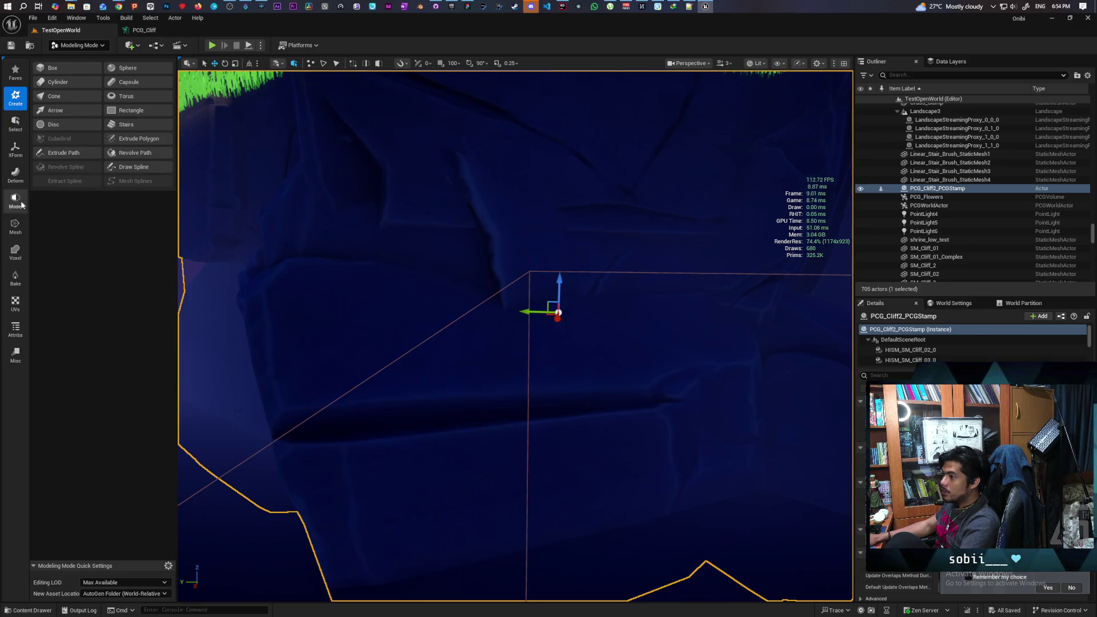
left_click(15, 149)
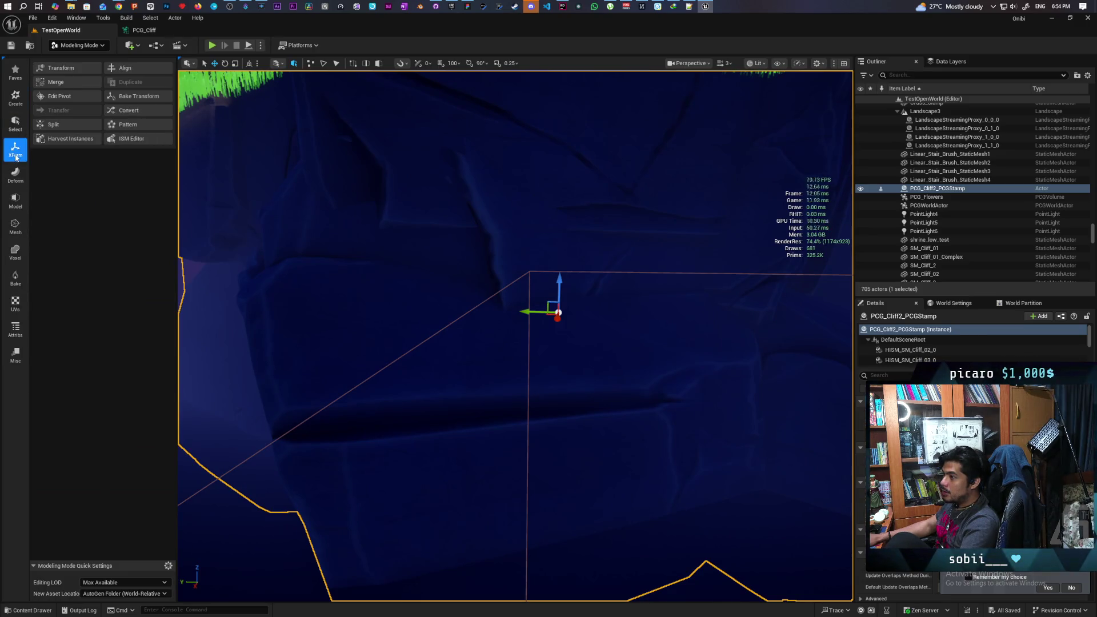
left_click(125, 138)
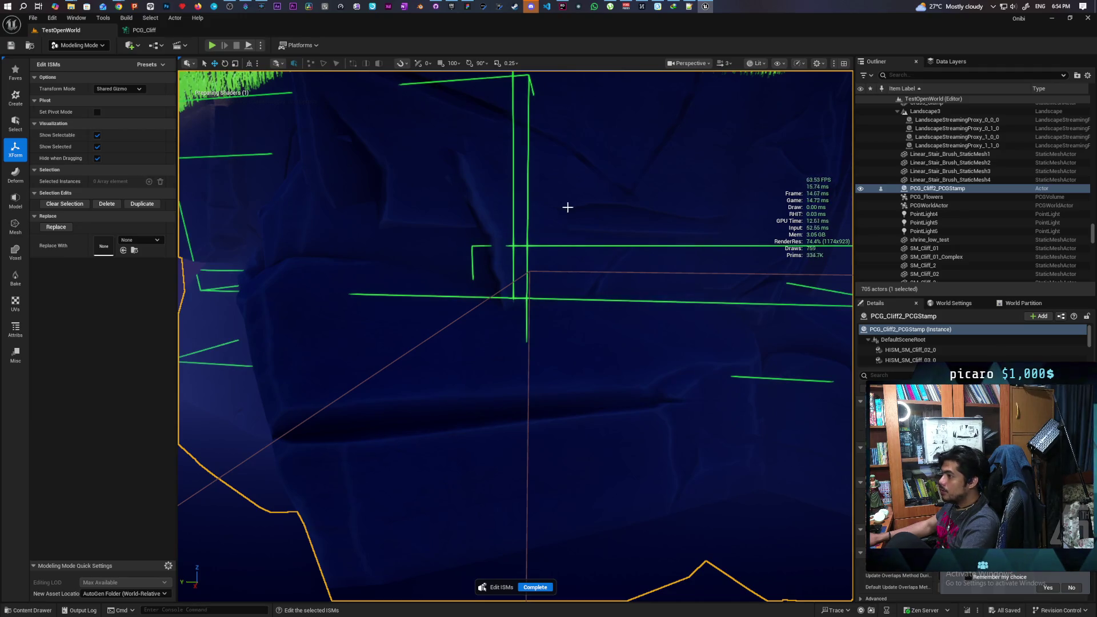
left_click(607, 212)
Drop the selected cliff instance with End, then delete it in Selection Edits, undoing and deleting again.
mouse_move(598, 215)
left_mouse_down()
mouse_move(759, 564)
mouse_move(588, 397)
mouse_move(533, 509)
mouse_move(212, 503)
mouse_move(274, 549)
mouse_move(514, 563)
mouse_move(346, 565)
left_mouse_up()
key("End")
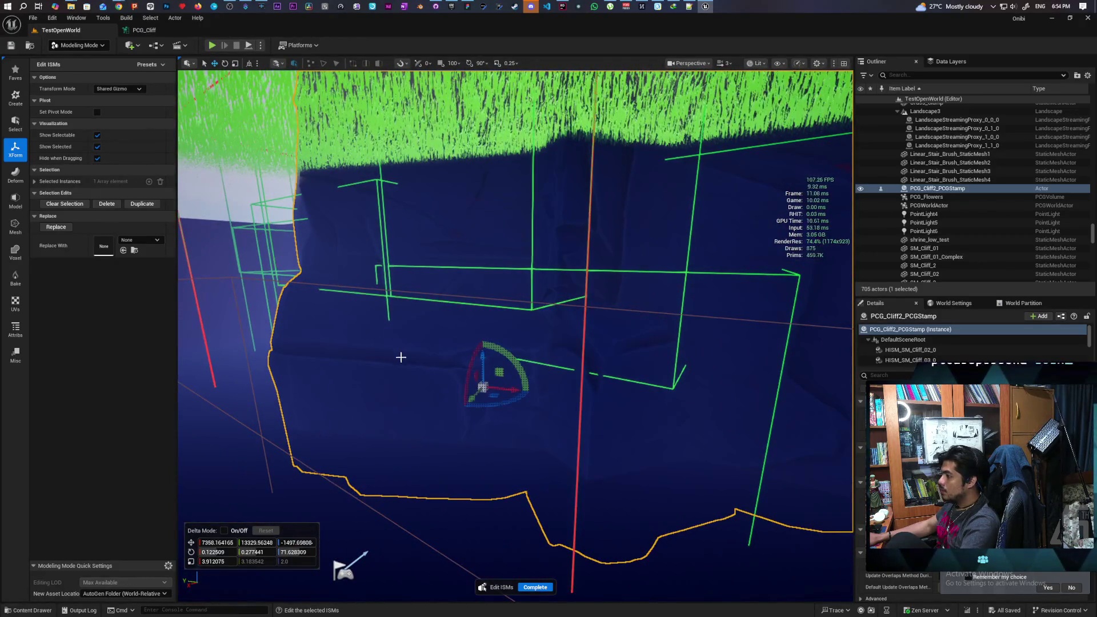
mouse_move(436, 368)
left_mouse_down()
mouse_move(468, 377)
mouse_move(457, 371)
left_mouse_up()
mouse_move(261, 303)
left_mouse_down()
mouse_move(268, 308)
mouse_move(251, 297)
mouse_move(291, 311)
left_mouse_up()
key("ctrl+z")
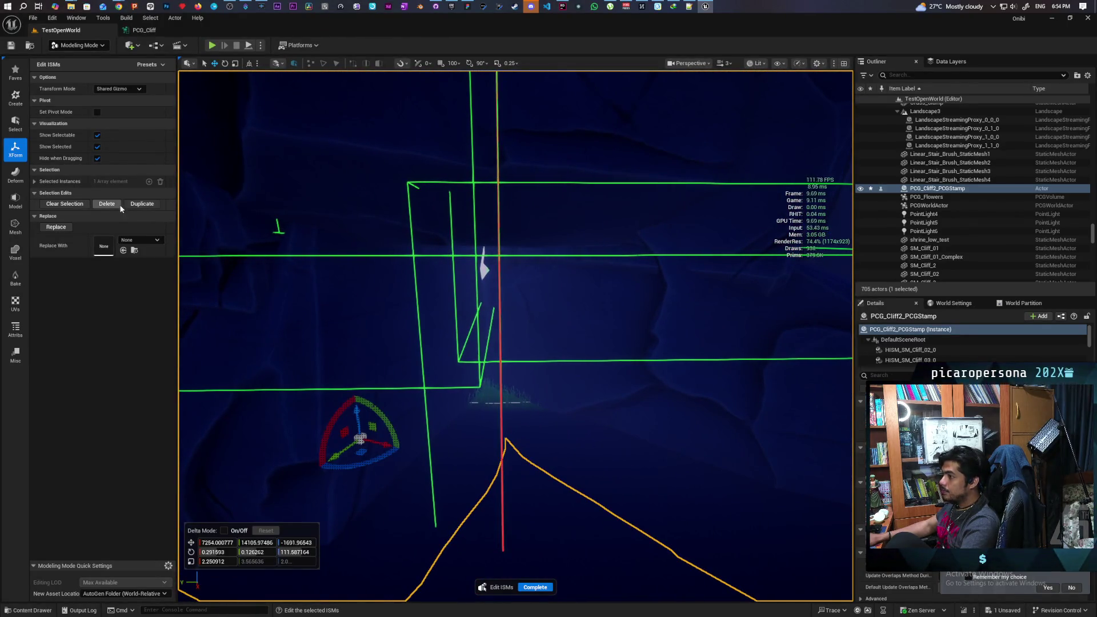
left_click(109, 205)
key("ctrl+z")
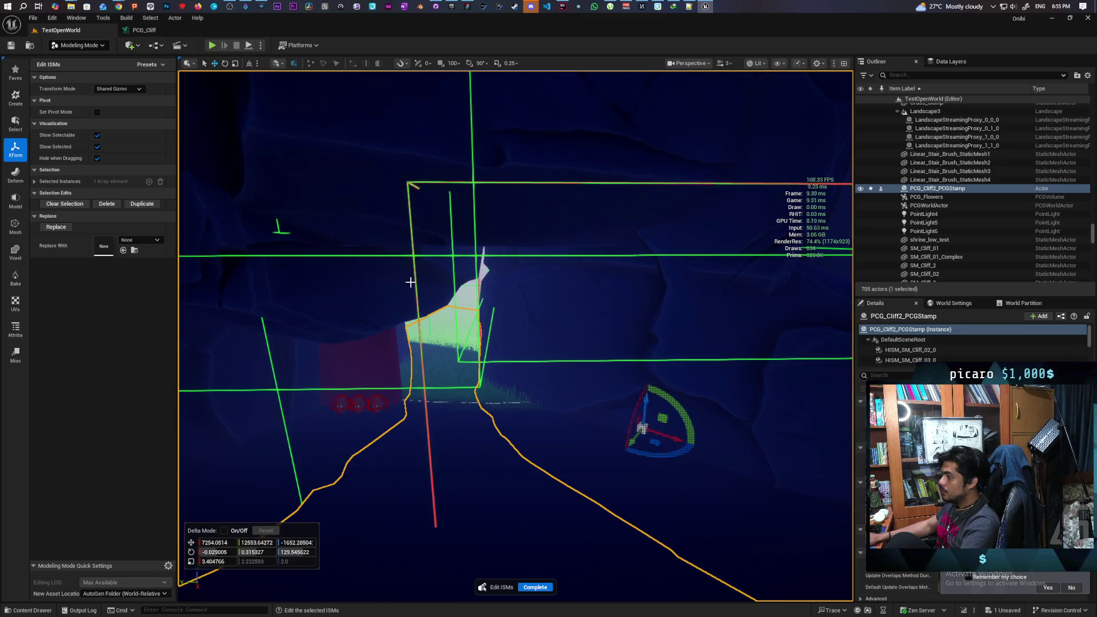
left_click(111, 205)
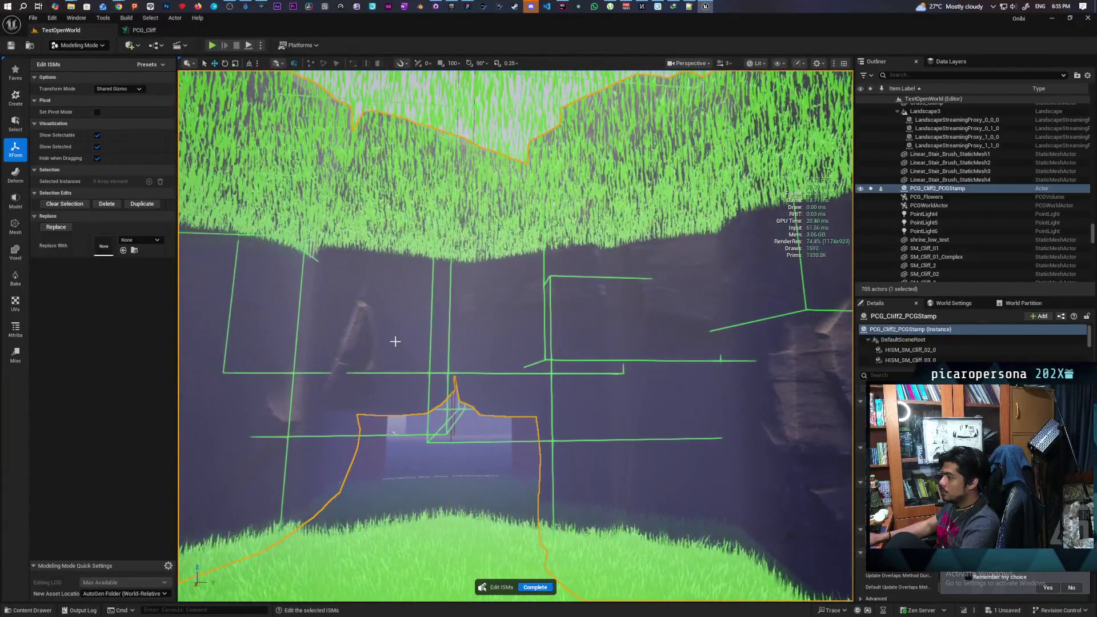
Select a cliff instance near the gap and drag it upward along Z.
left_click(343, 330)
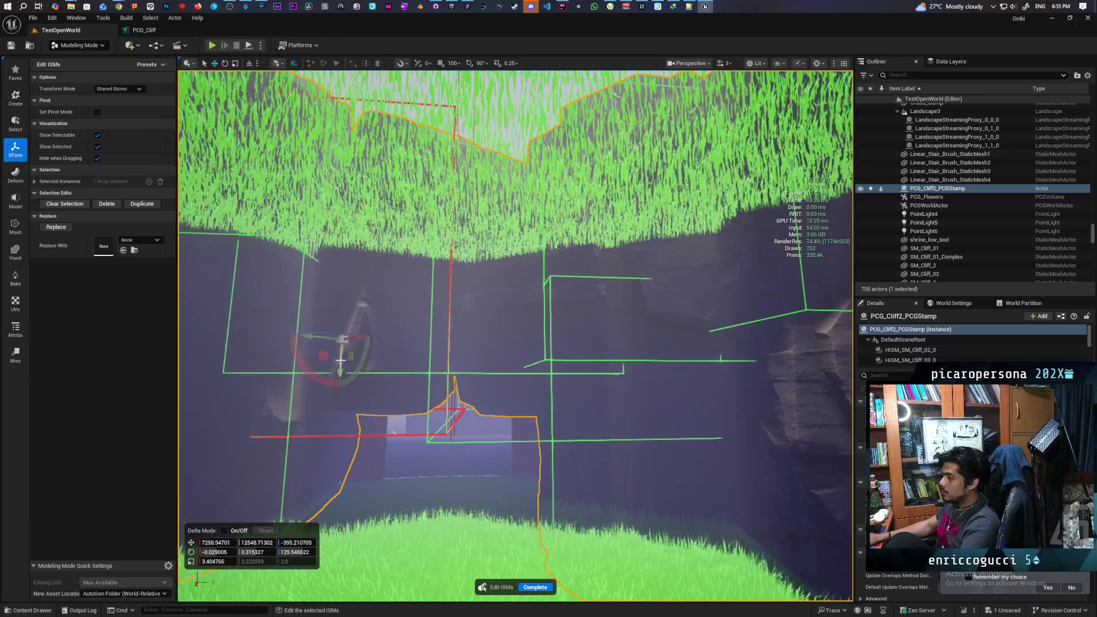
left_click(524, 381)
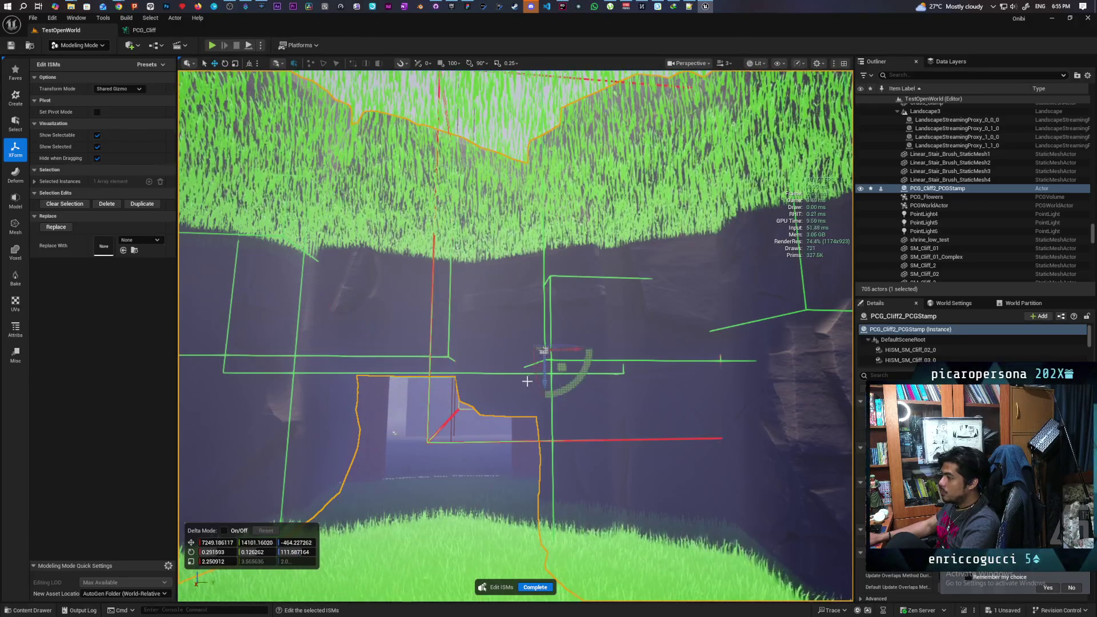
mouse_move(545, 375)
left_mouse_down()
mouse_move(499, 400)
mouse_move(367, 411)
mouse_move(319, 501)
left_mouse_up()
scroll(406, 266, "down", 10)
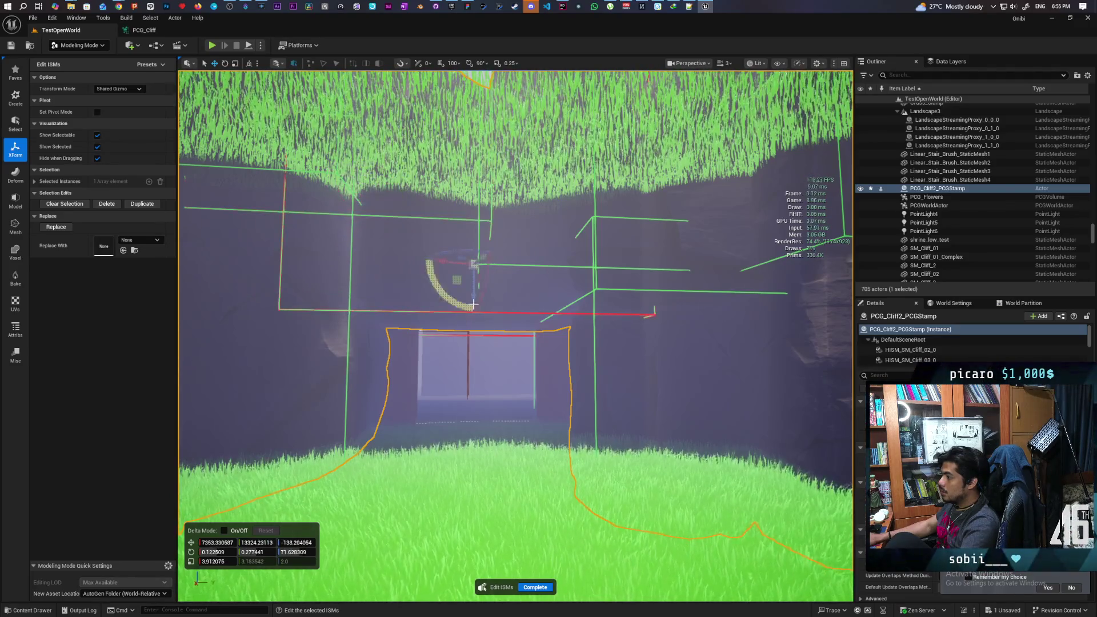
left_click_drag(473, 294, 479, 236)
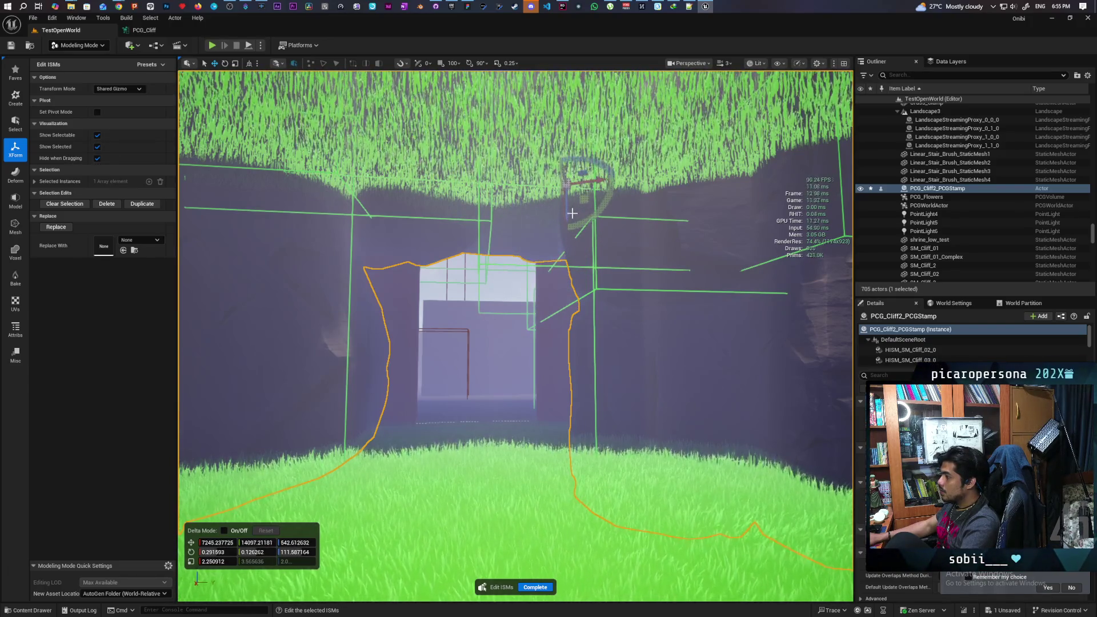
Fly into the archway and undo the recent cliff piece transforms with Ctrl+Z.
mouse_move(556, 241)
left_mouse_down()
mouse_move(522, 191)
mouse_move(543, 182)
mouse_move(542, 199)
mouse_move(554, 200)
mouse_move(537, 290)
left_mouse_up()
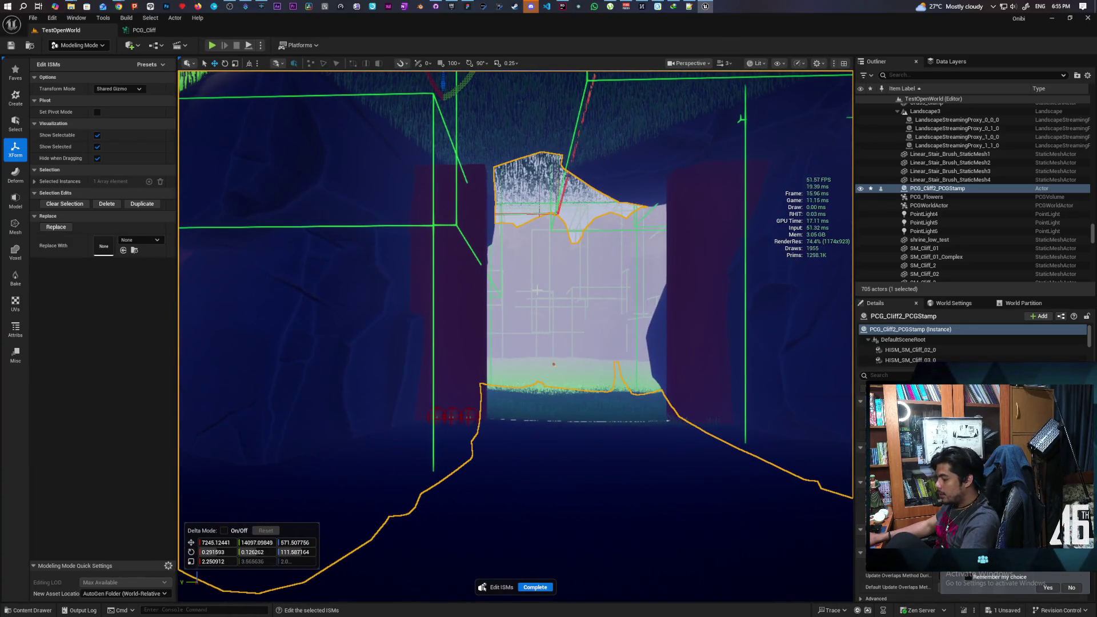
key("ctrl+z")
key("ctrl+z")
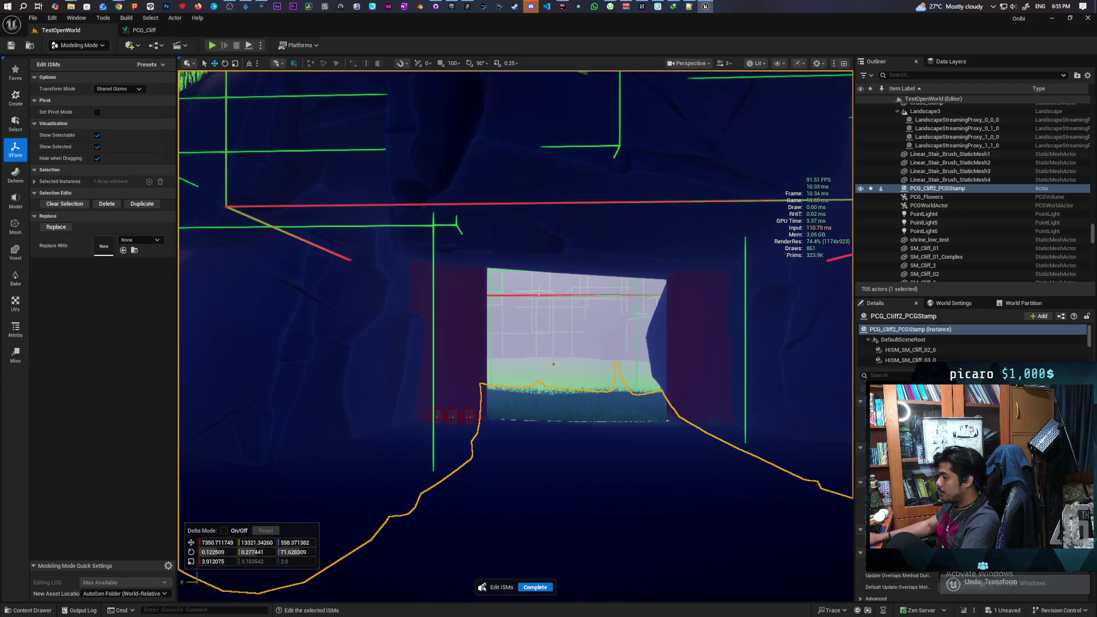
key("ctrl+z")
key("ctrl+z")
key("ctrl+z")
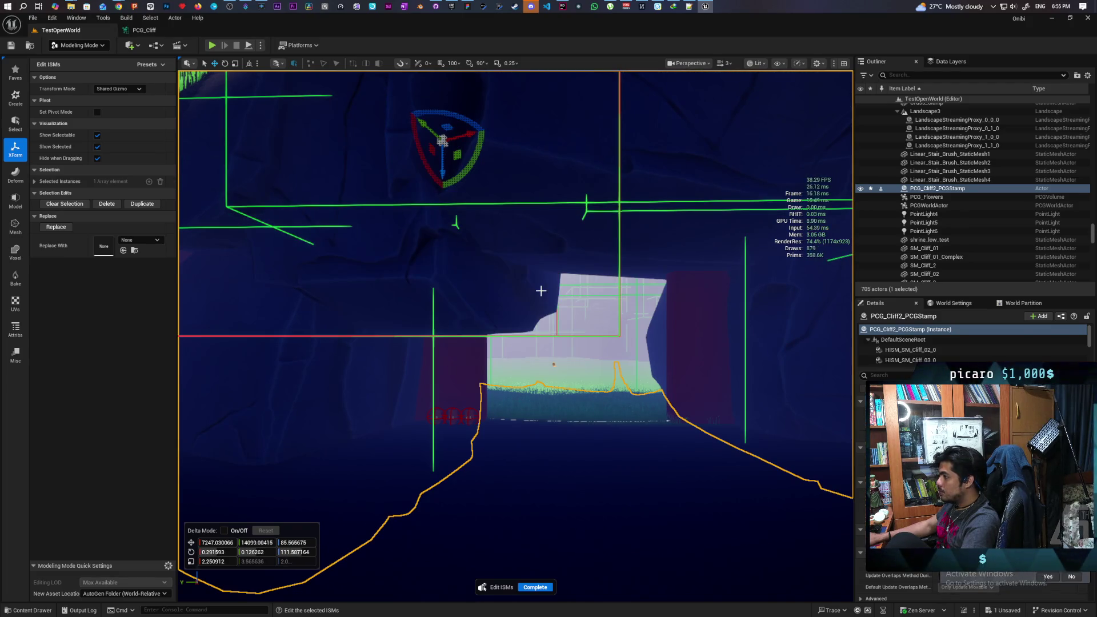
key("ctrl+z")
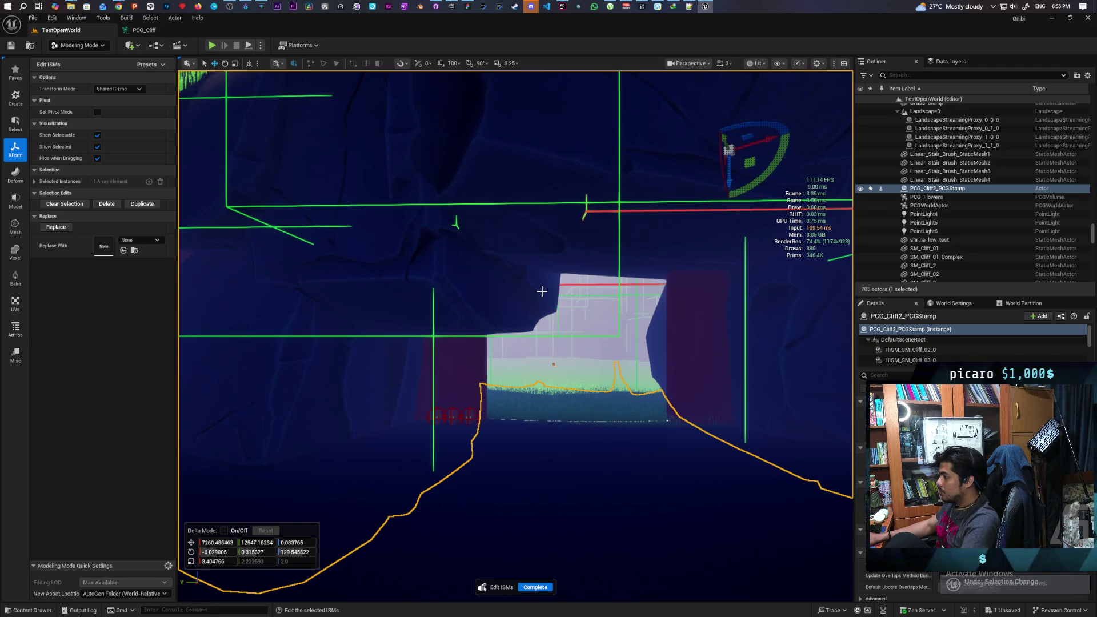
key("ctrl+z")
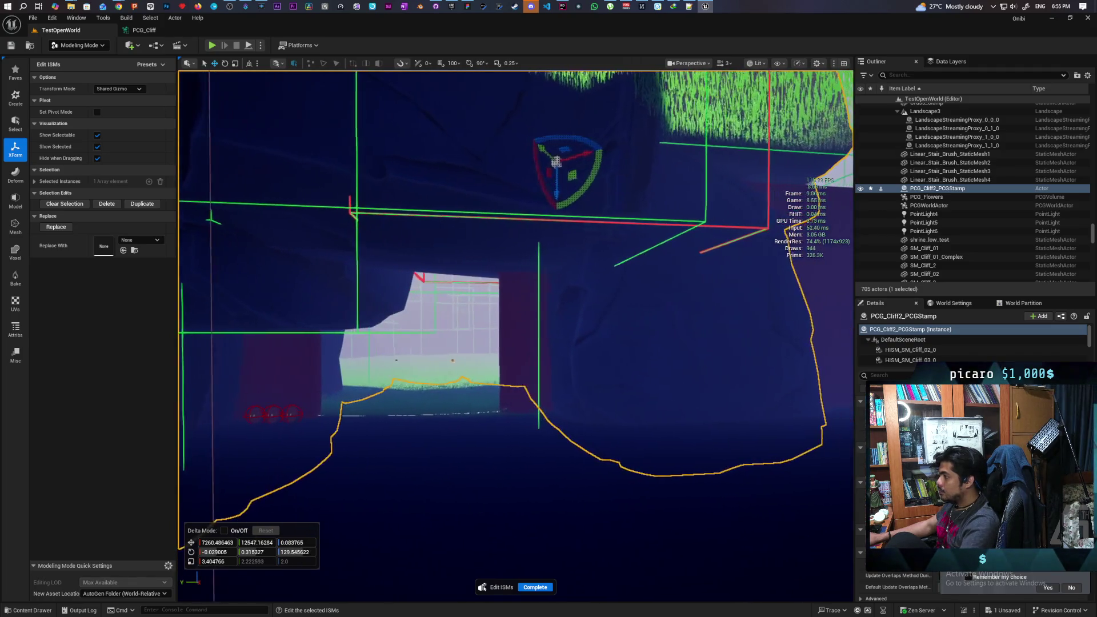
Raise the cliff instances above and beside the archway opening higher up the wall.
left_click_drag(539, 412, 465, 598)
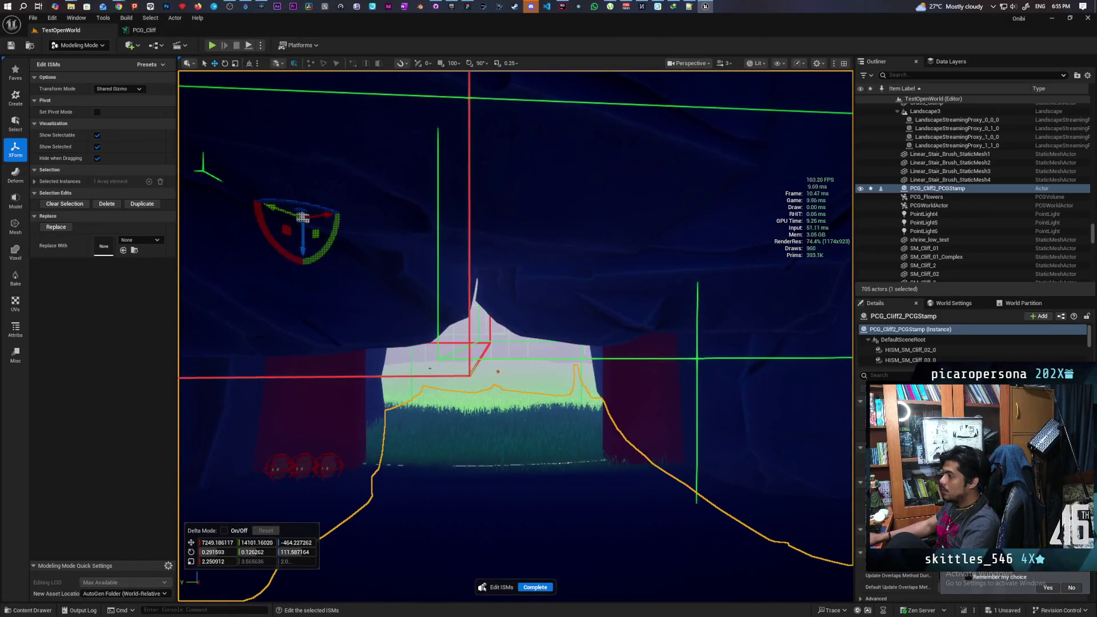
mouse_move(359, 289)
left_mouse_down()
mouse_move(359, 244)
mouse_move(374, 220)
left_mouse_up()
left_click(626, 282)
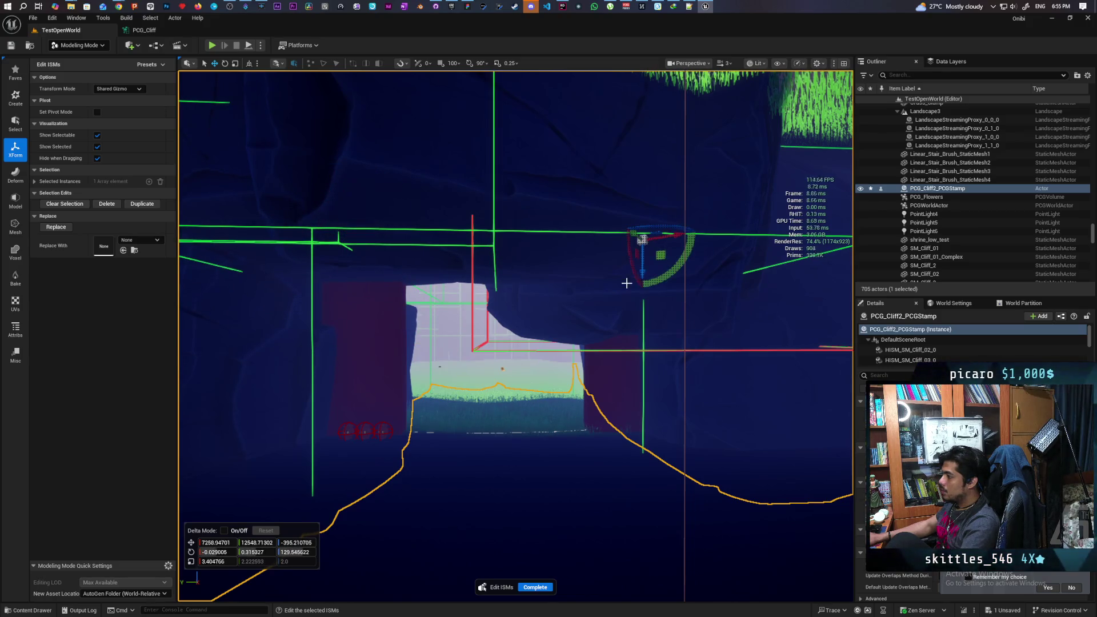
left_click_drag(642, 277, 638, 234)
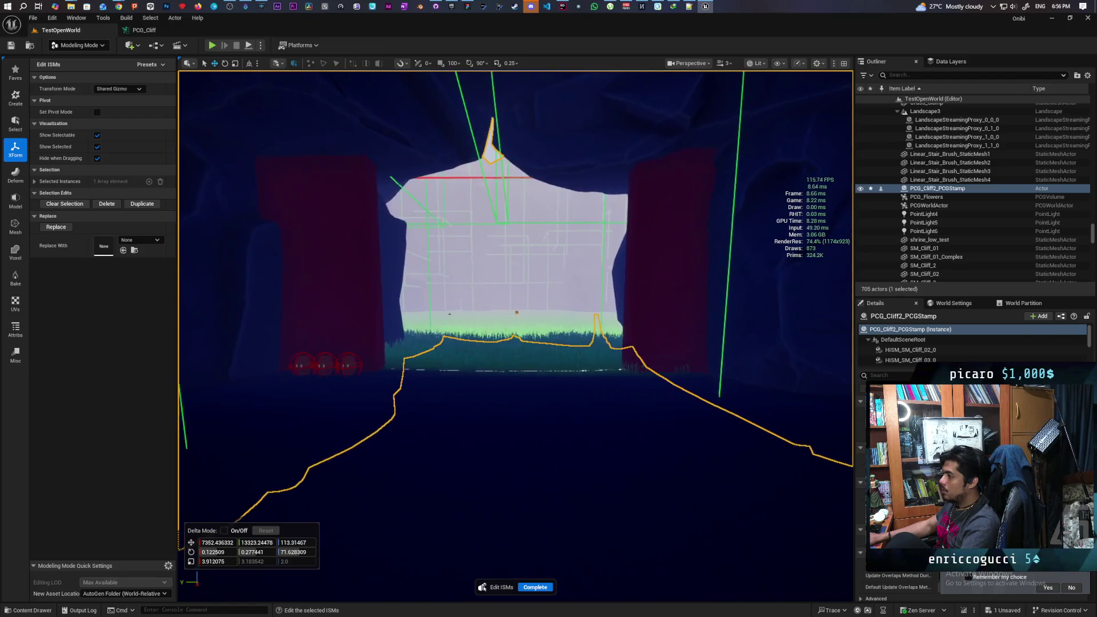
key("w")
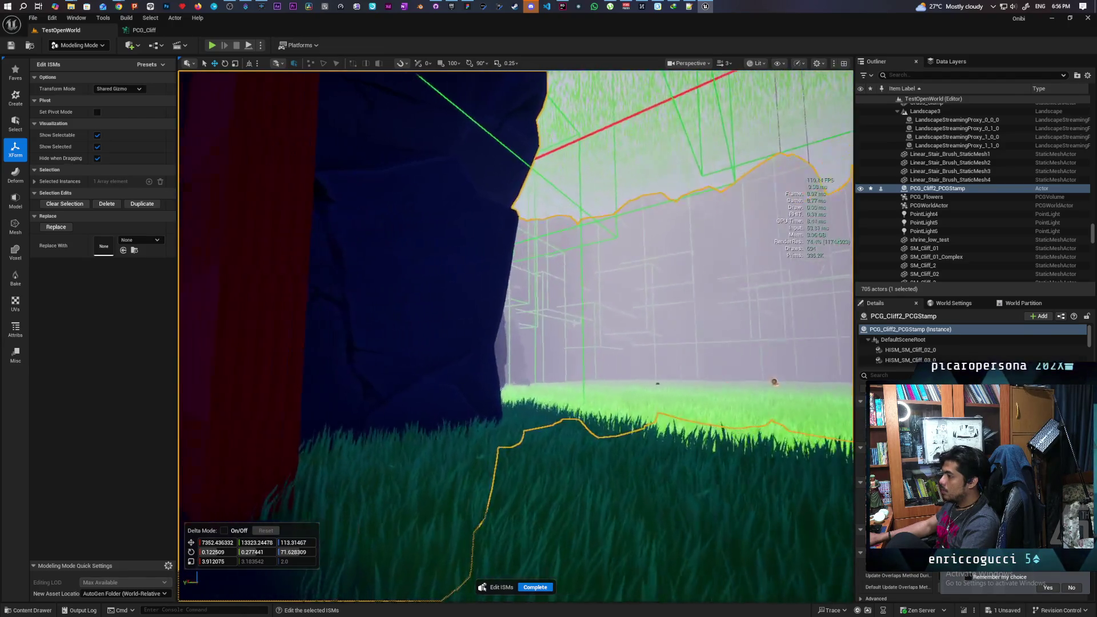
key("w")
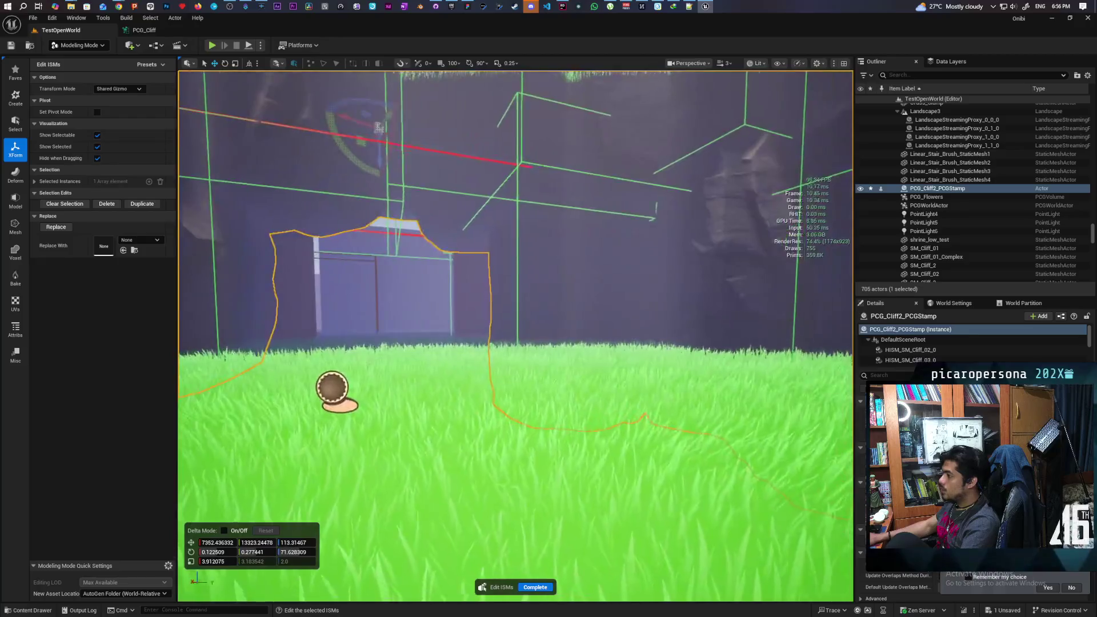
key("w")
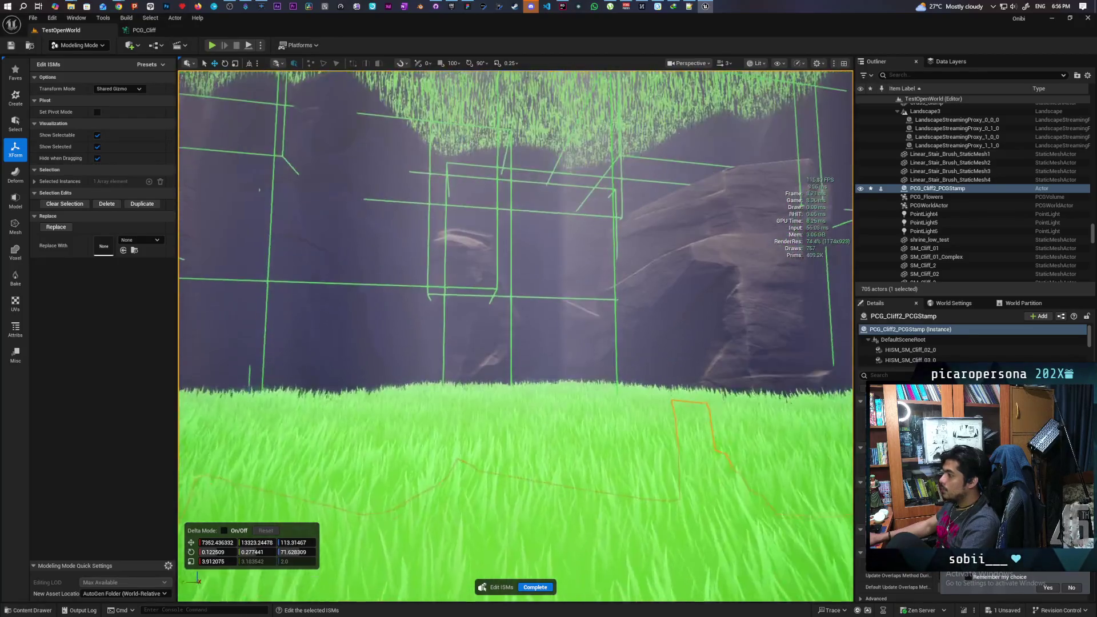
key("w")
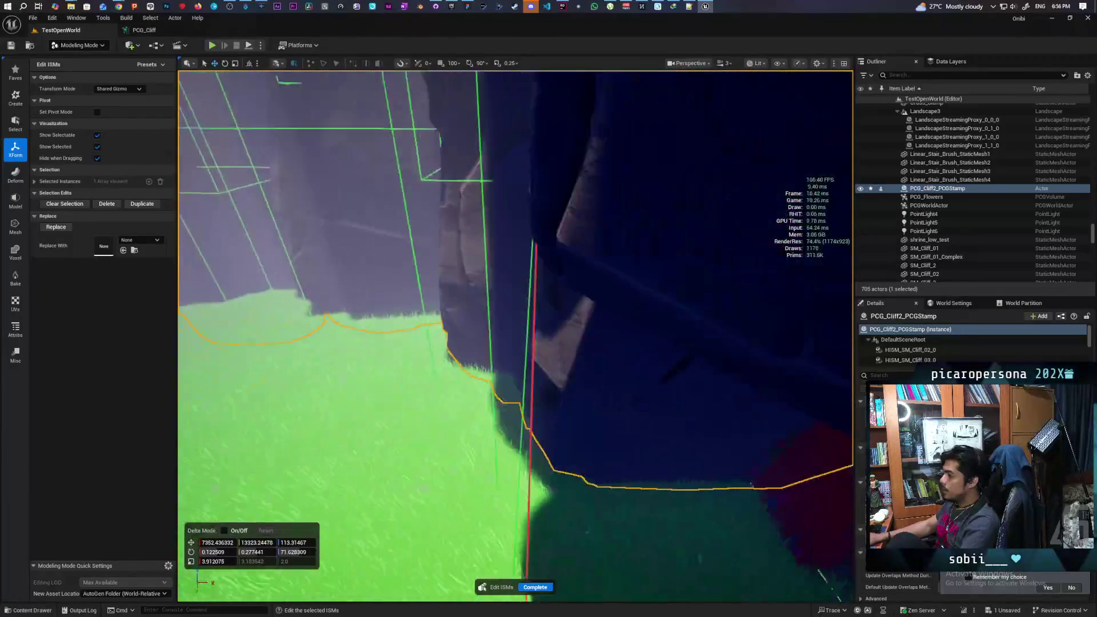
key("w")
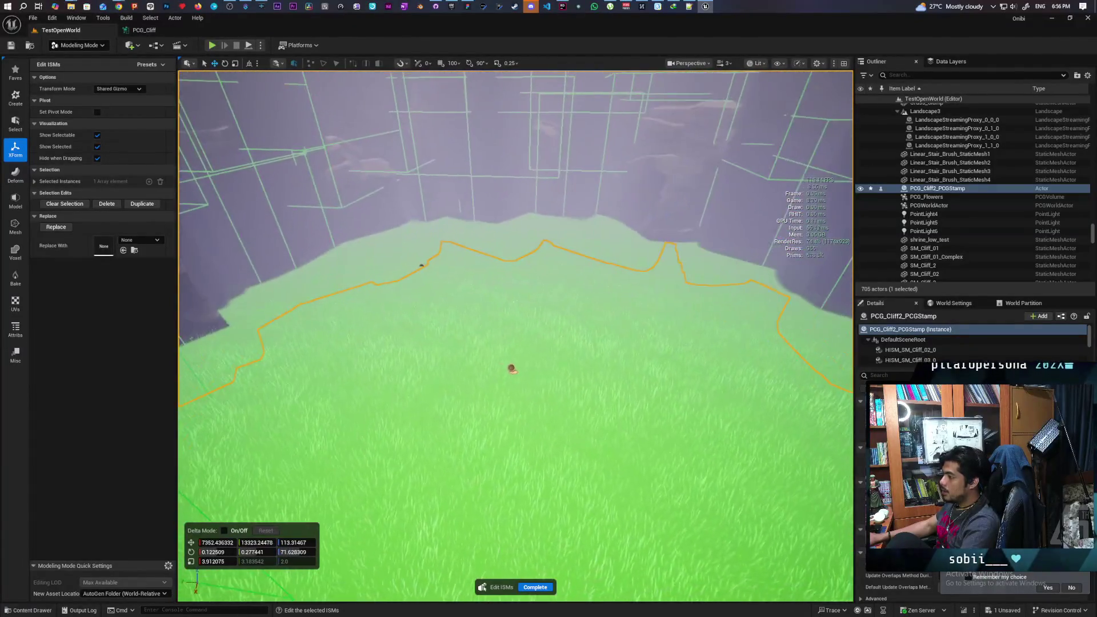
key("w")
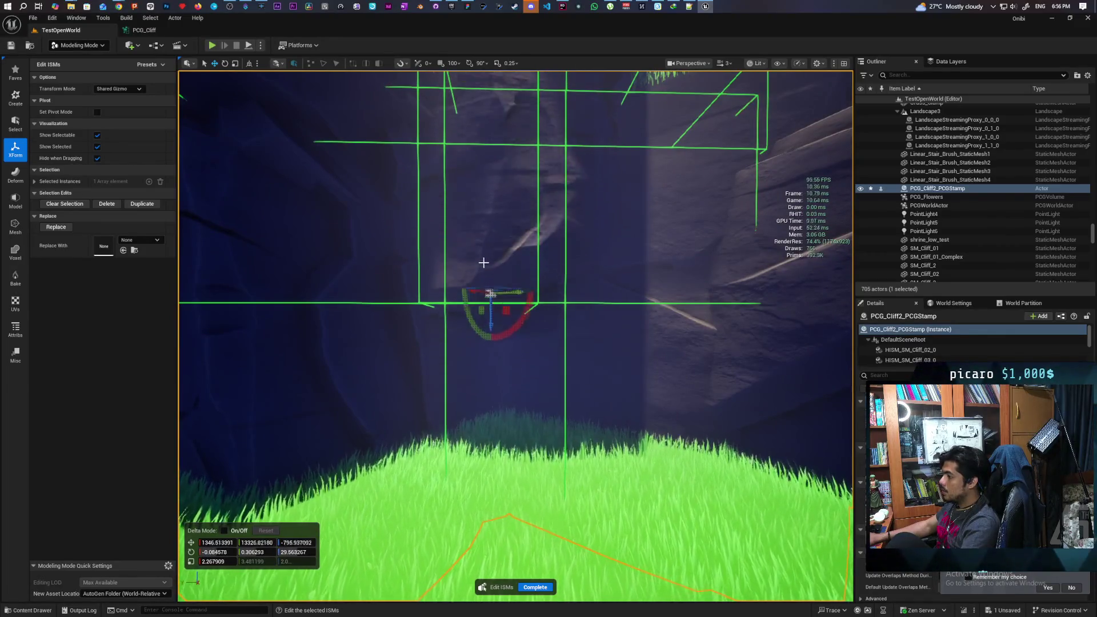
Raise the grass-sunk cliff instances and the one above the opening onto the wall.
left_click_drag(341, 402, 328, 169)
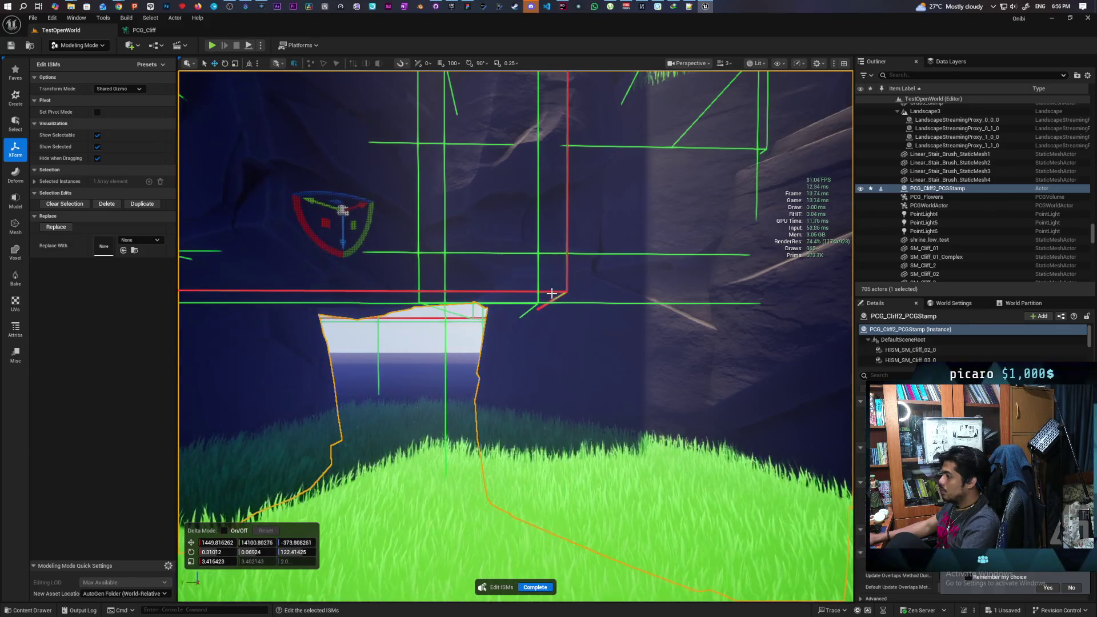
left_click(540, 350)
left_click_drag(632, 421, 620, 173)
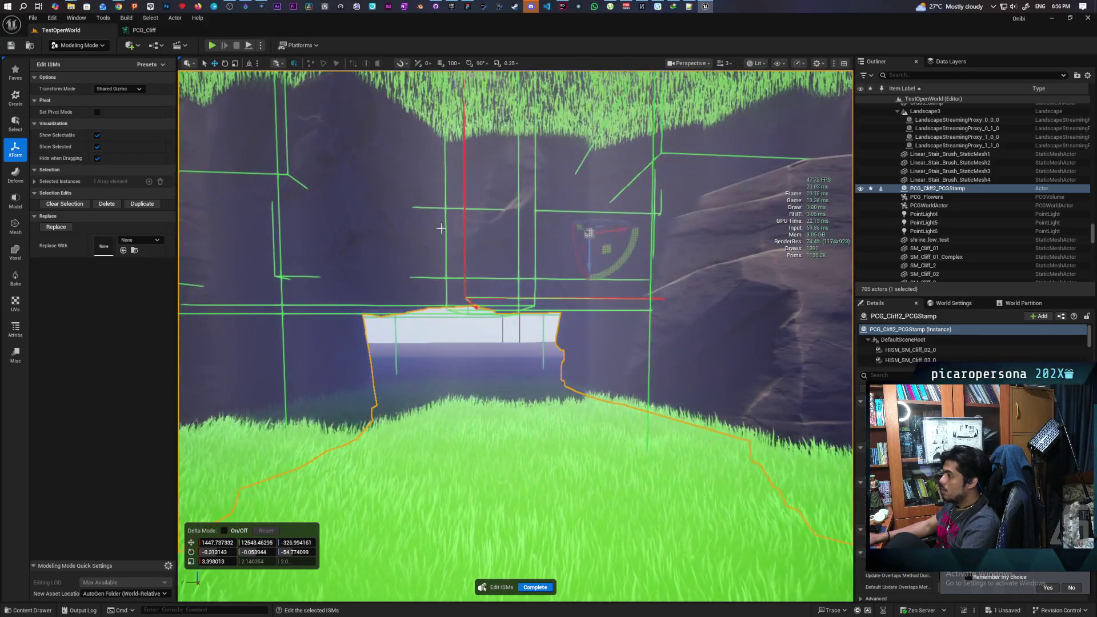
left_click(444, 245)
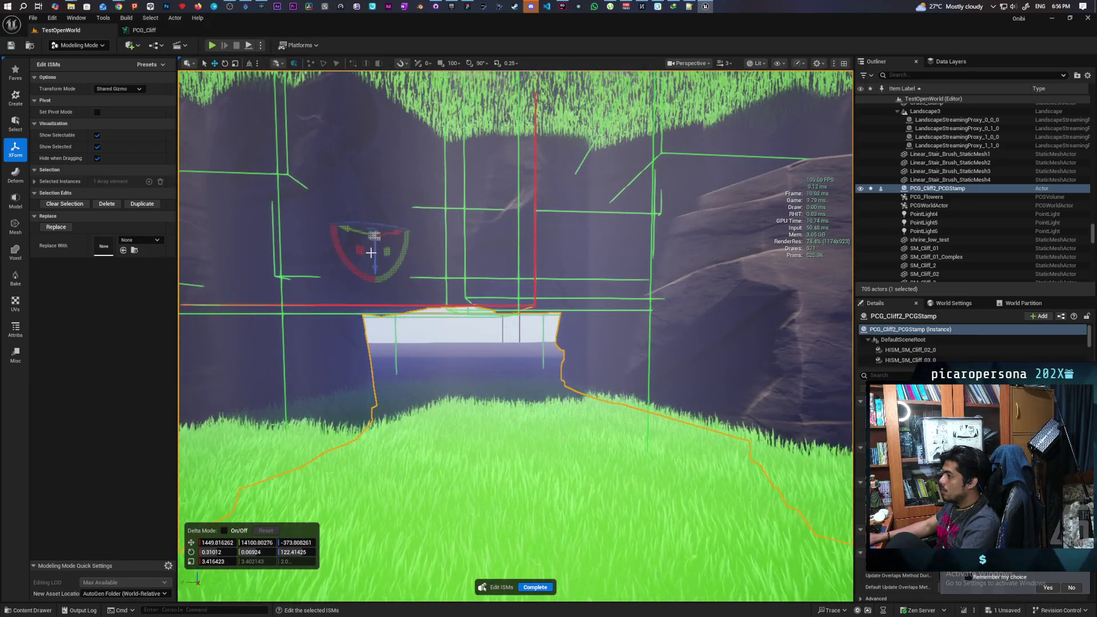
left_click(480, 259)
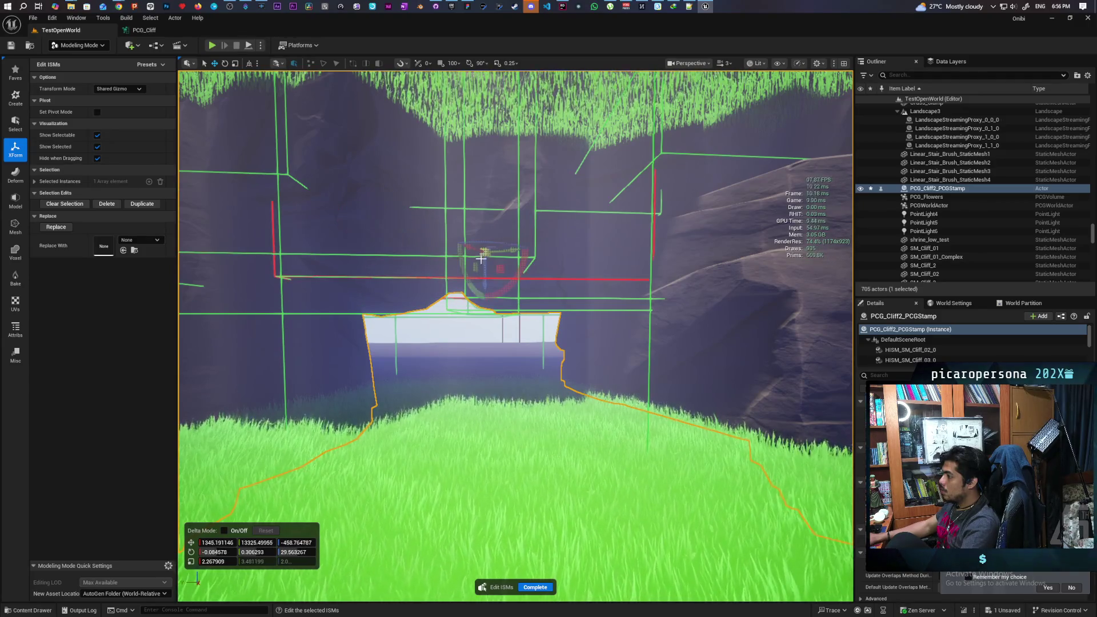
left_click(504, 303)
left_click_drag(588, 280, 586, 252)
scroll(580, 239, "up", 6)
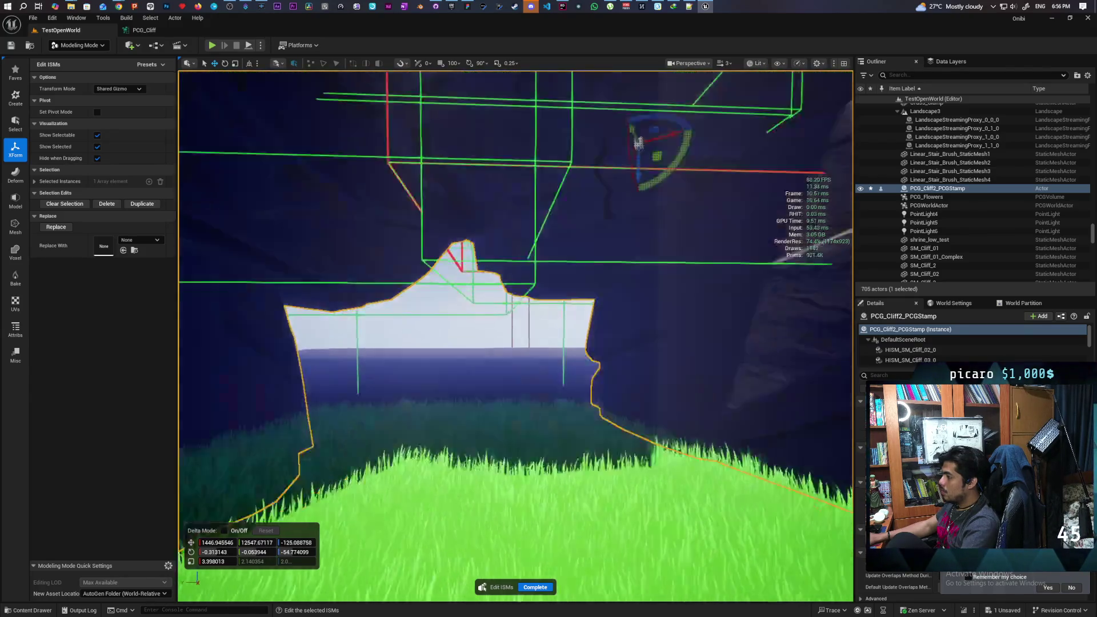
scroll(510, 173, "down", 5)
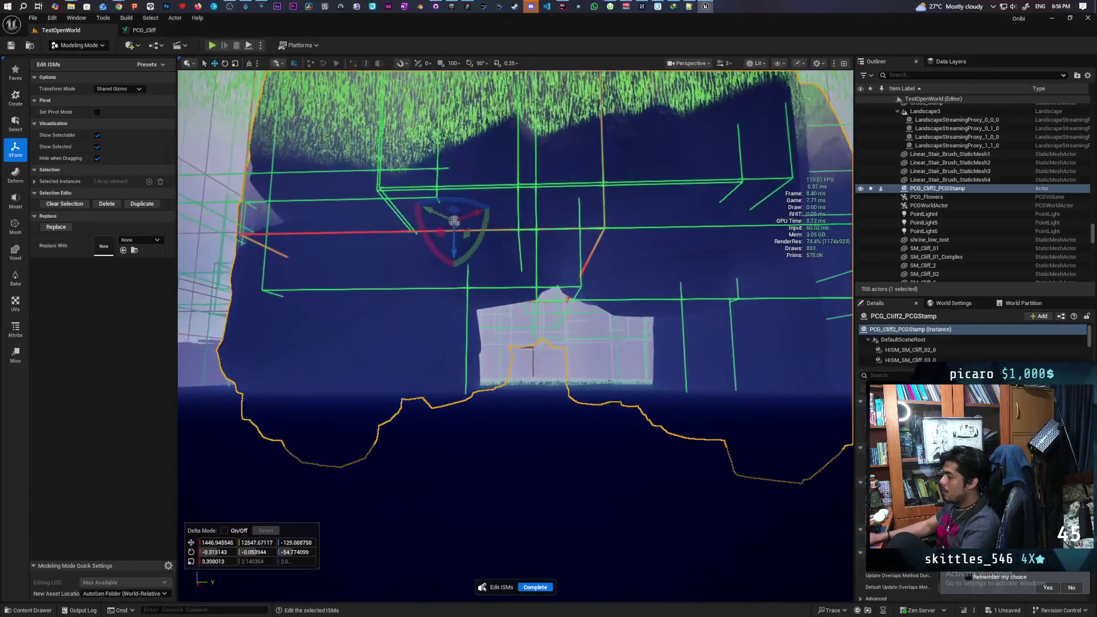
scroll(323, 226, "down", 4)
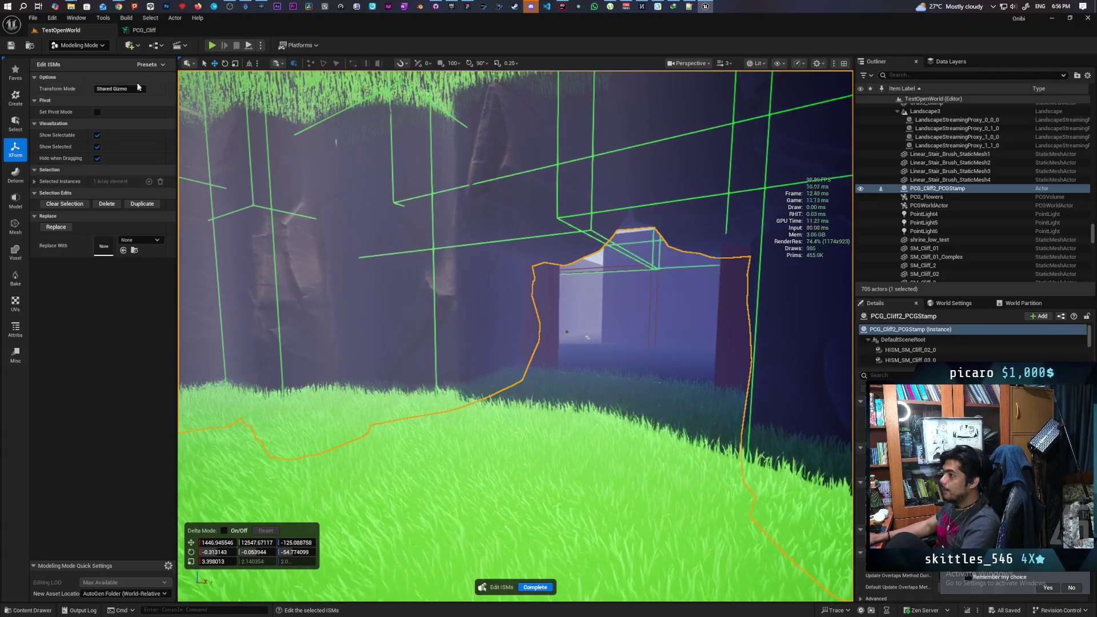
left_click(66, 45)
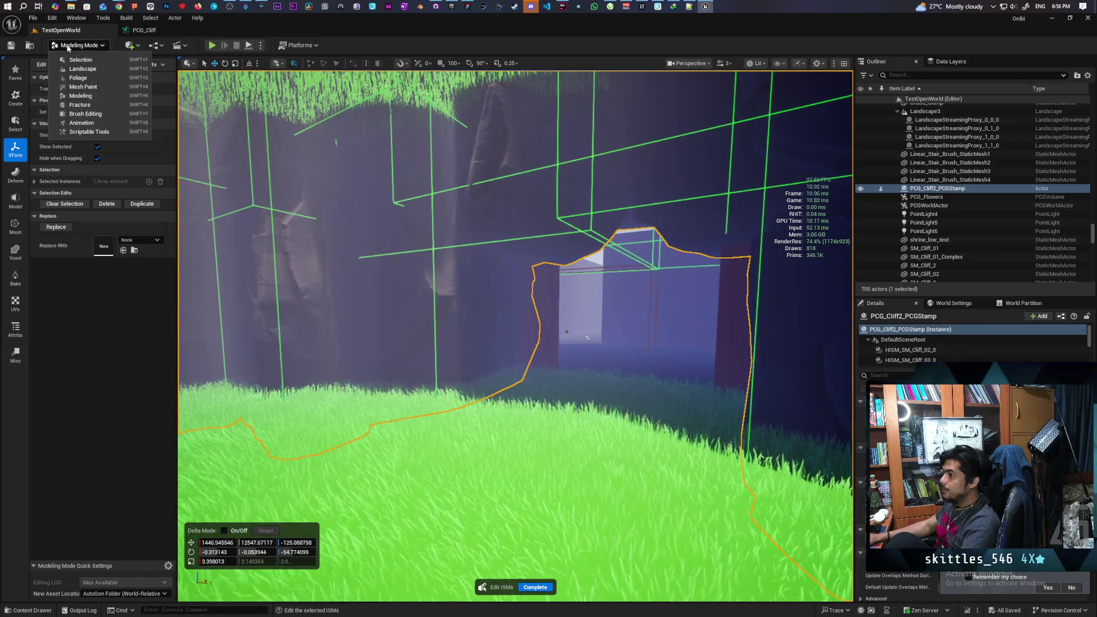
Return to Selection mode and start Play-In-Editor with Alt+P.
left_click(81, 60)
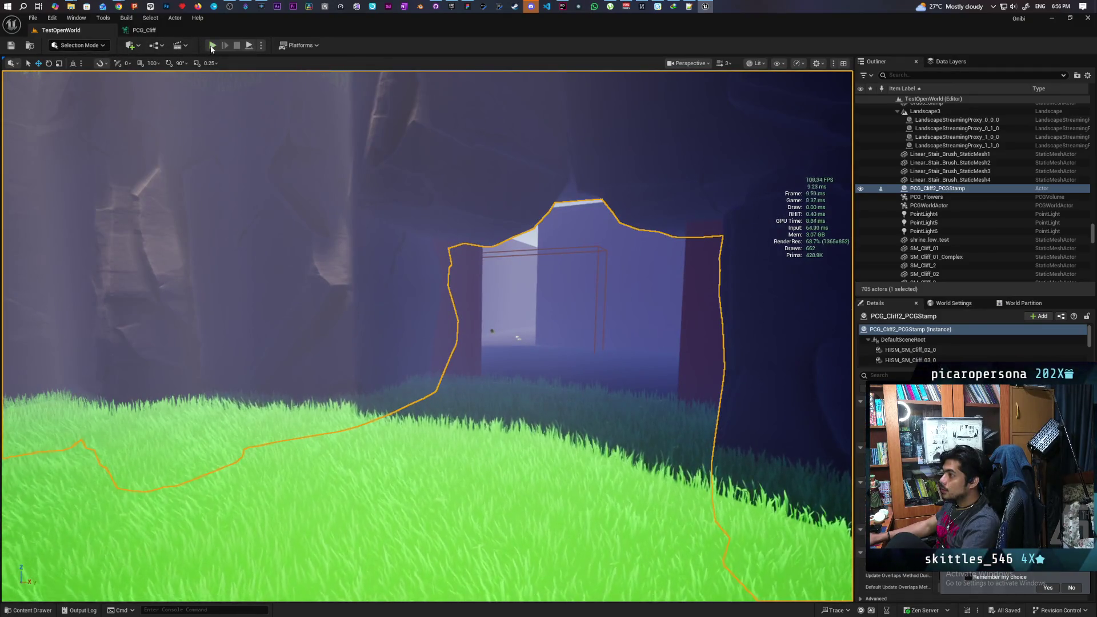
key("alt+p")
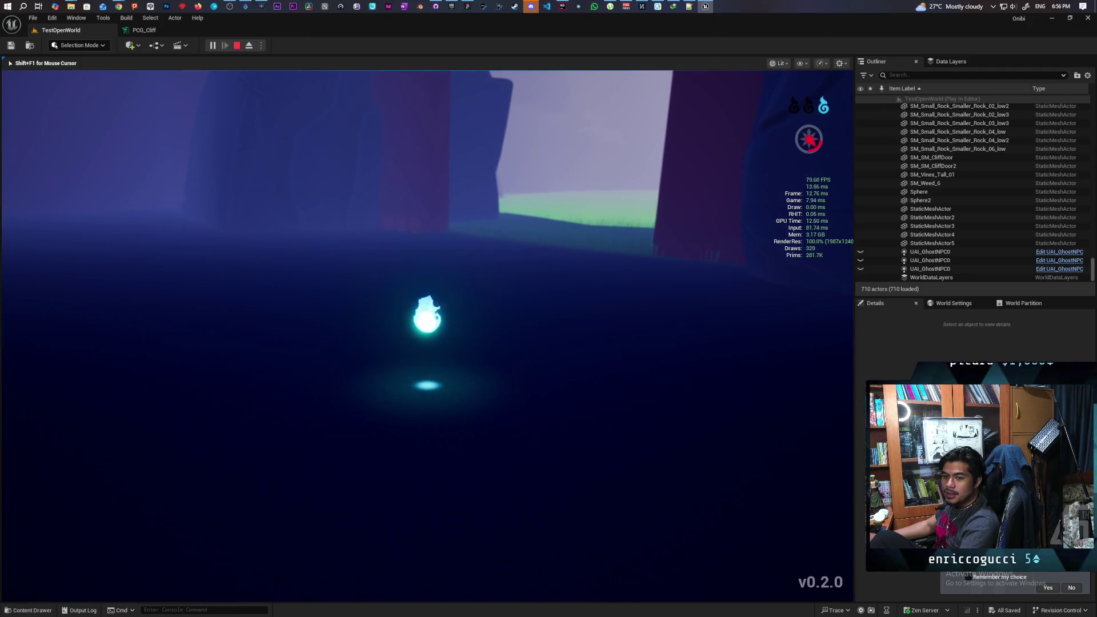
Toggle the ghost's form, walk up to the jars and possess one.
key("e")
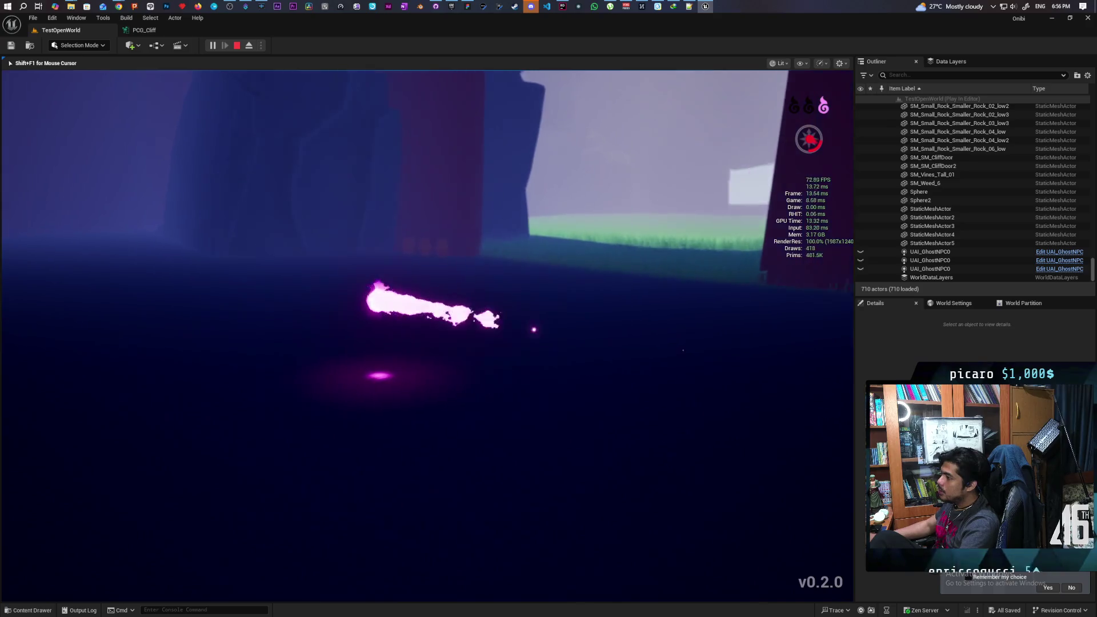
key("e")
key("w")
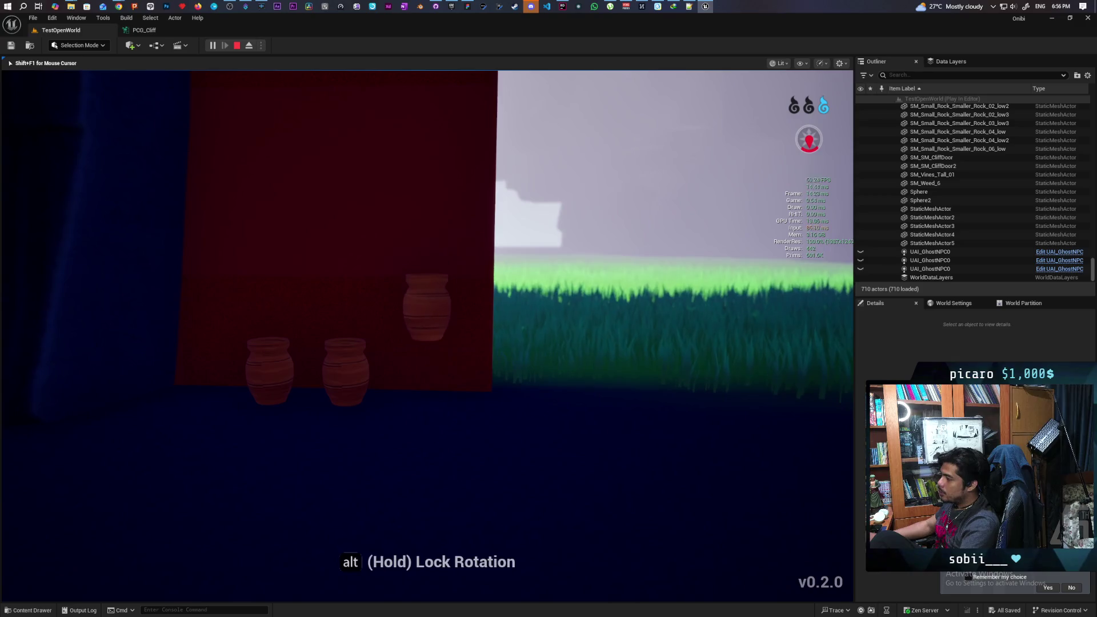
key("d")
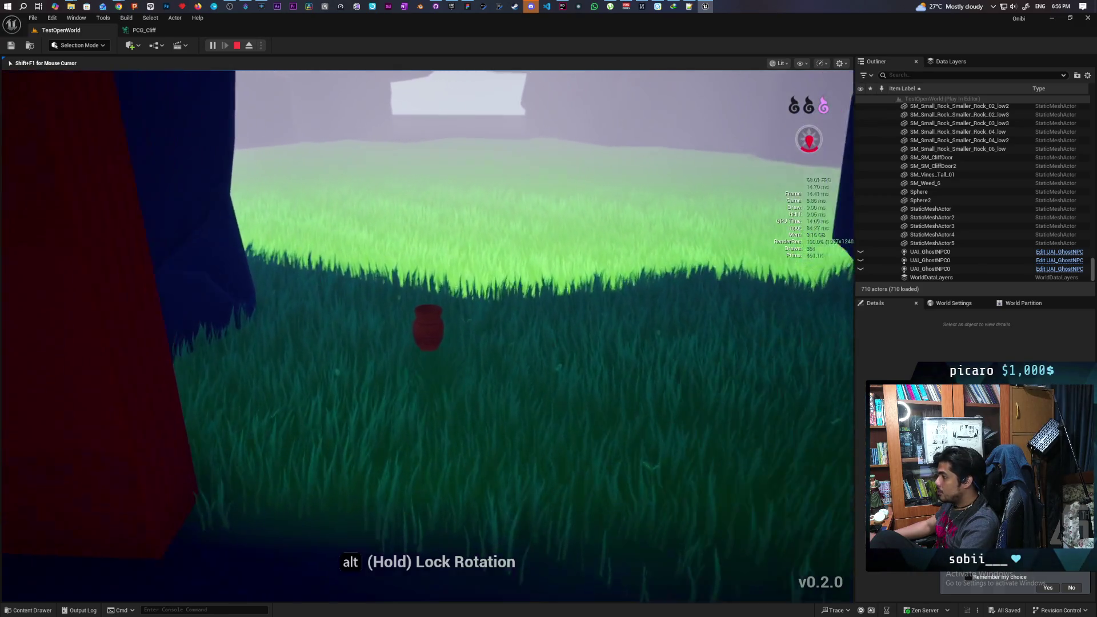
Circle the camera around the possessed pot over the field, then release it and stop playing.
key("d")
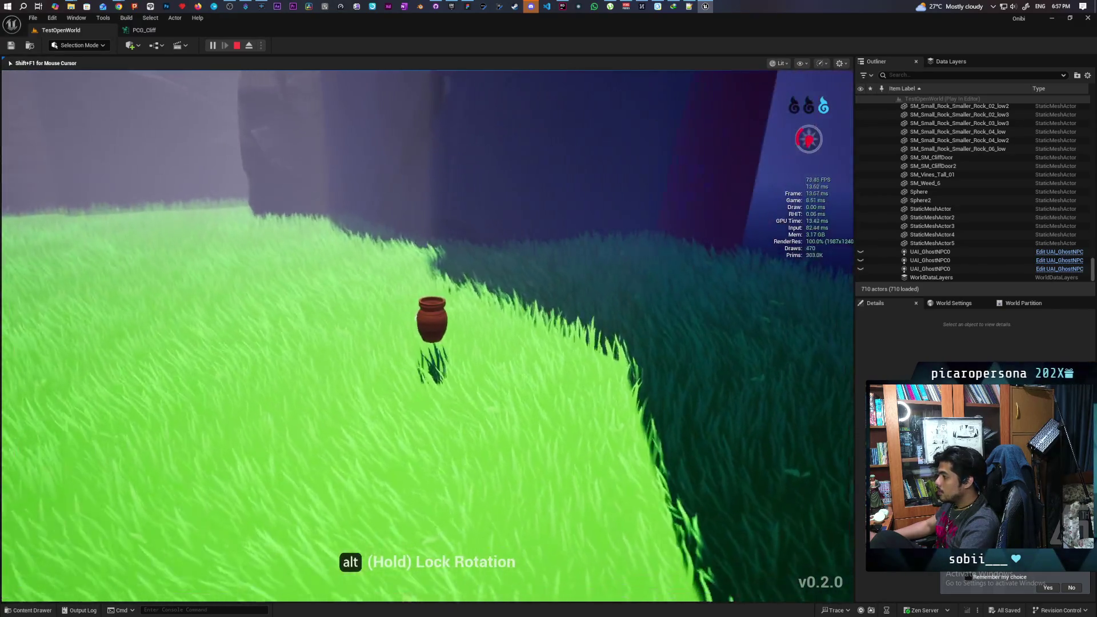
key("d")
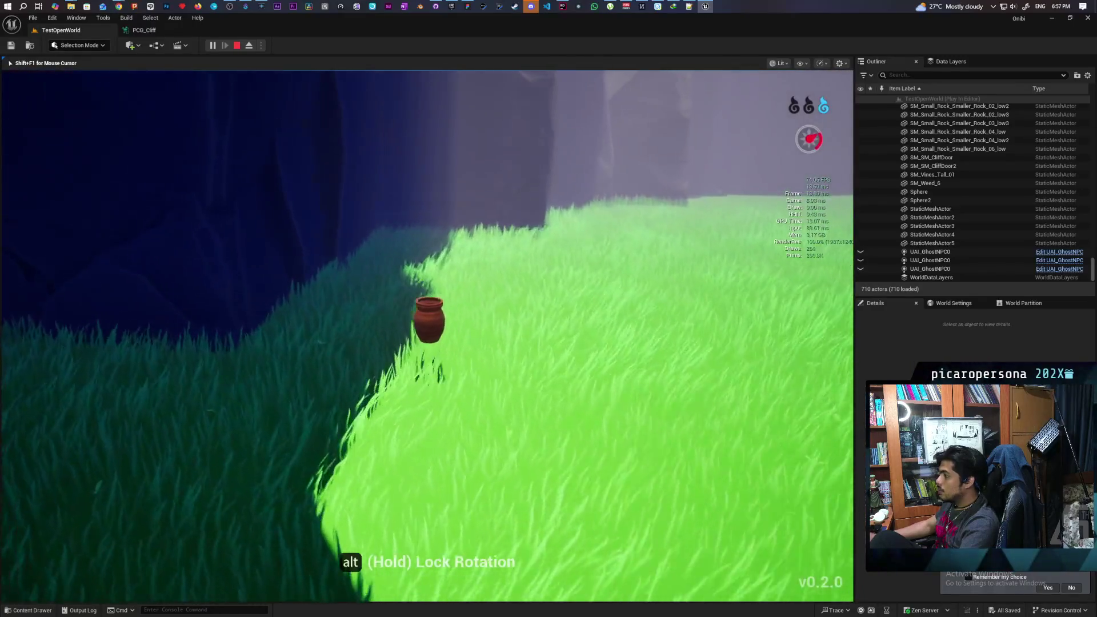
key("d")
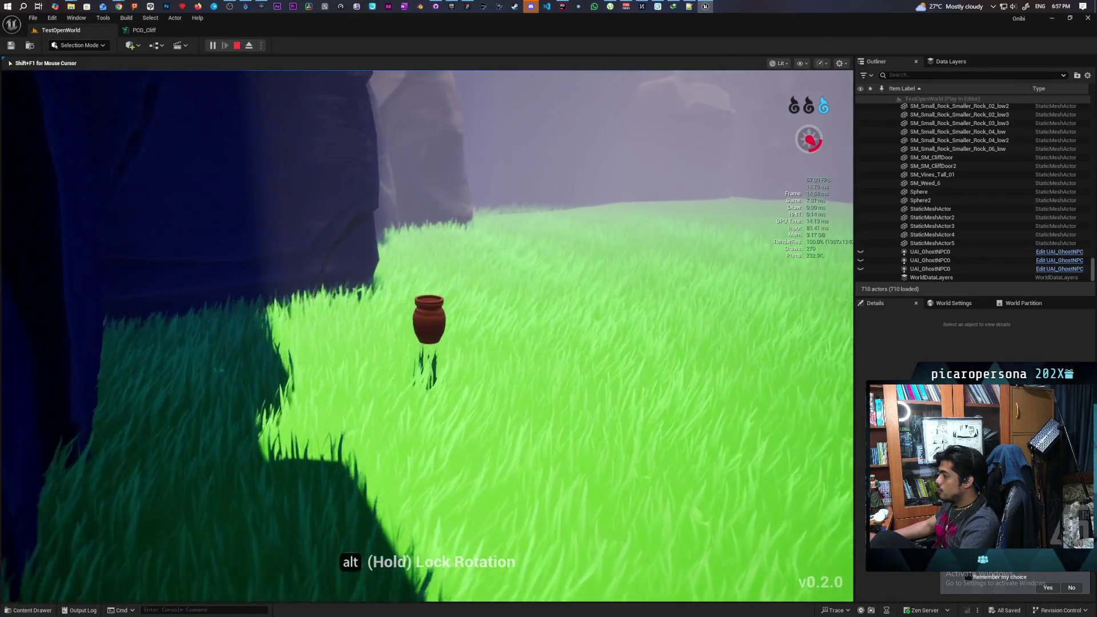
key("d")
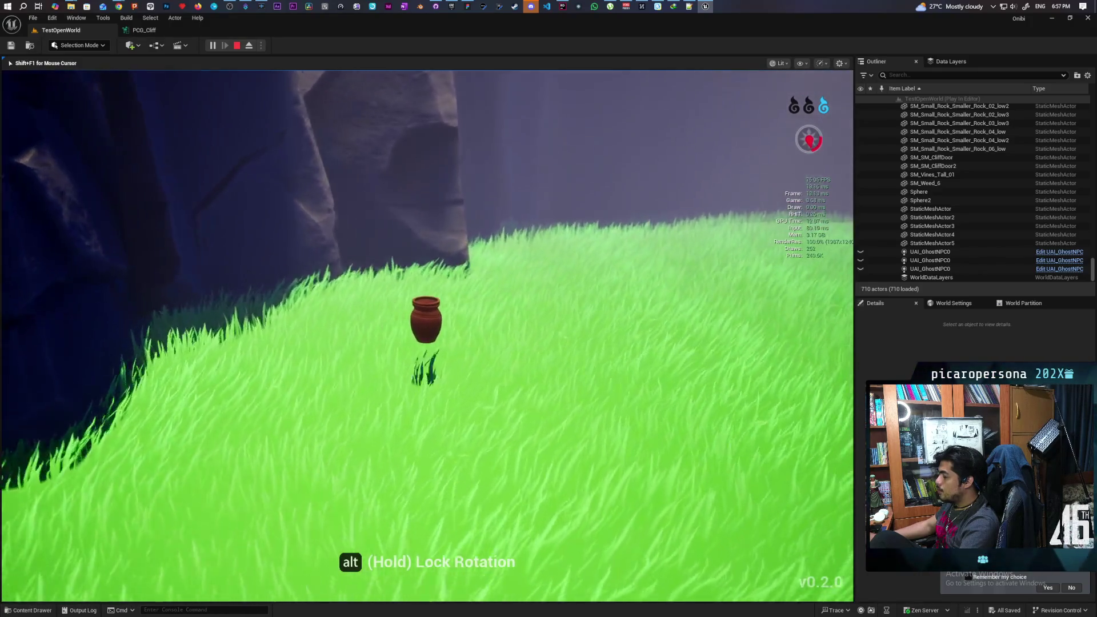
key("d")
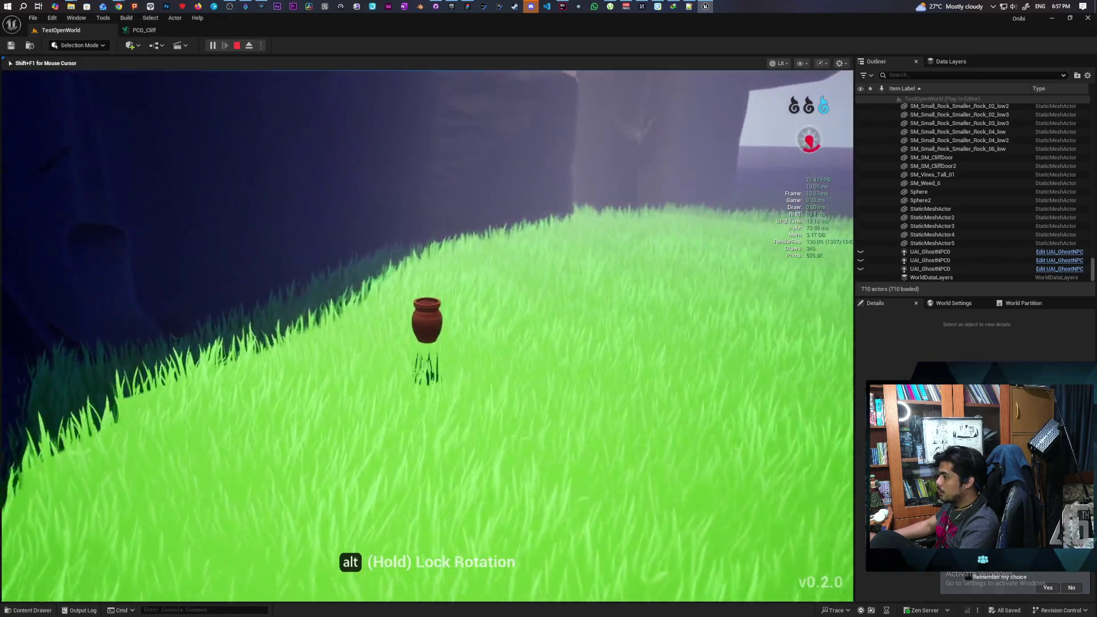
key("d")
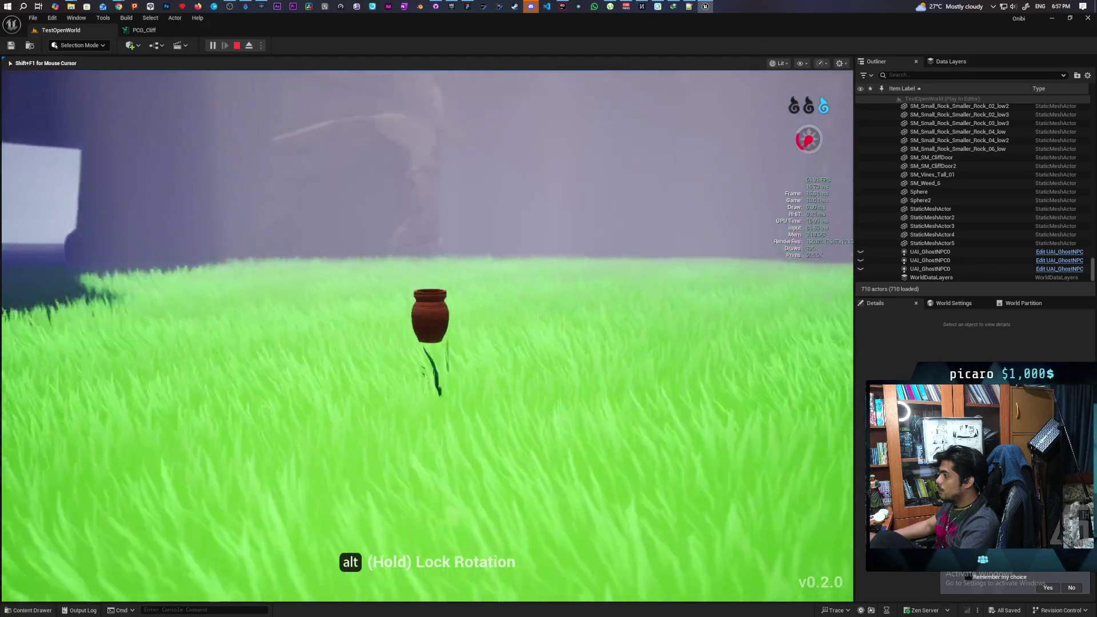
key("d")
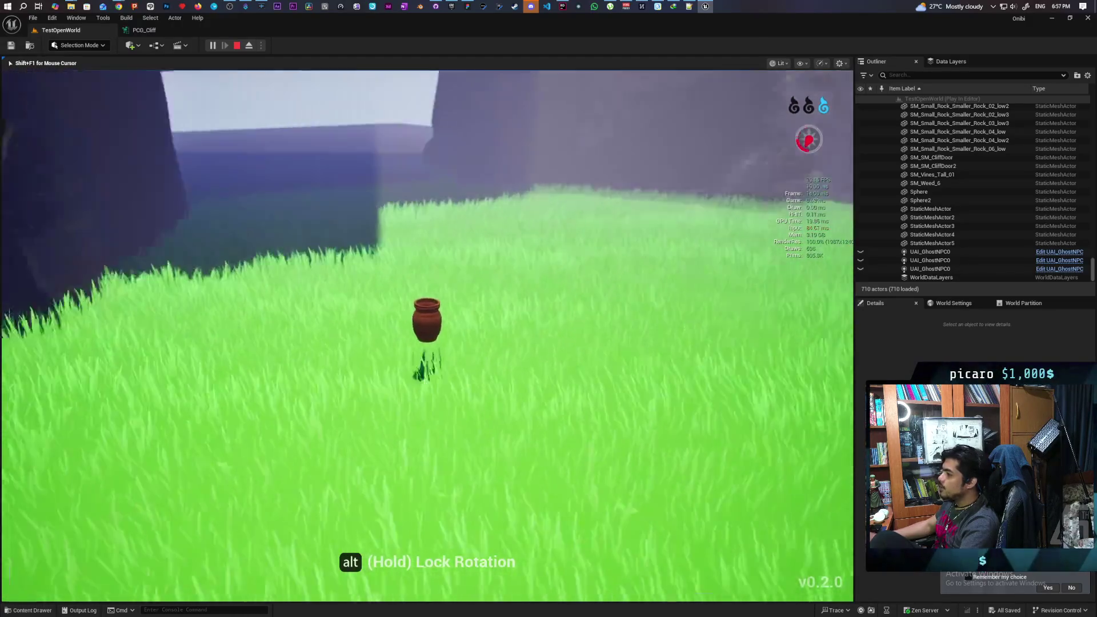
key("d")
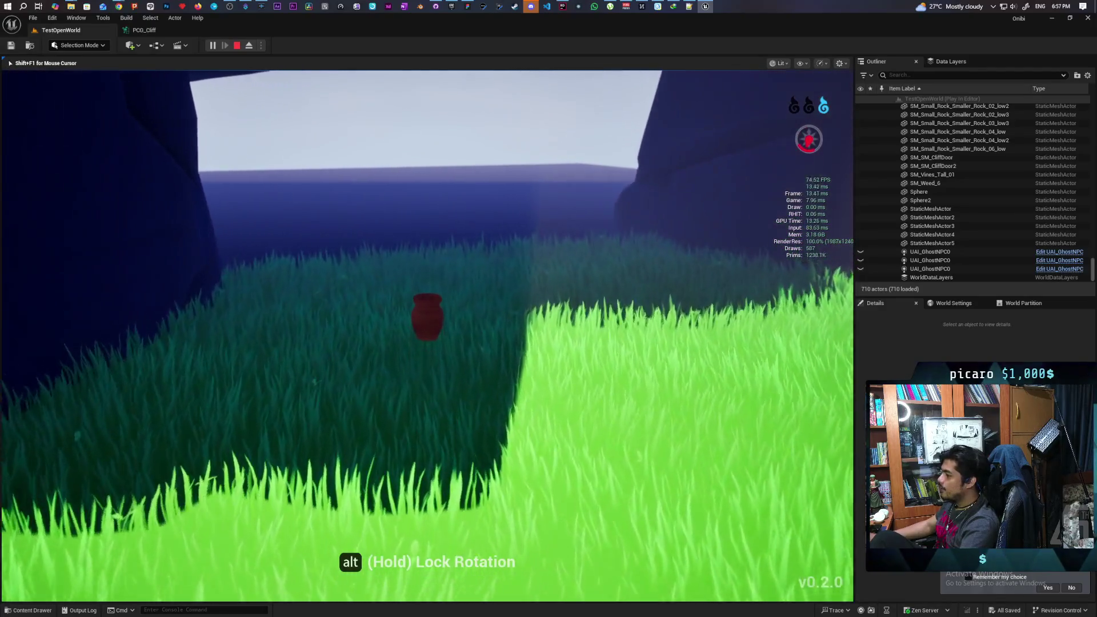
key("d")
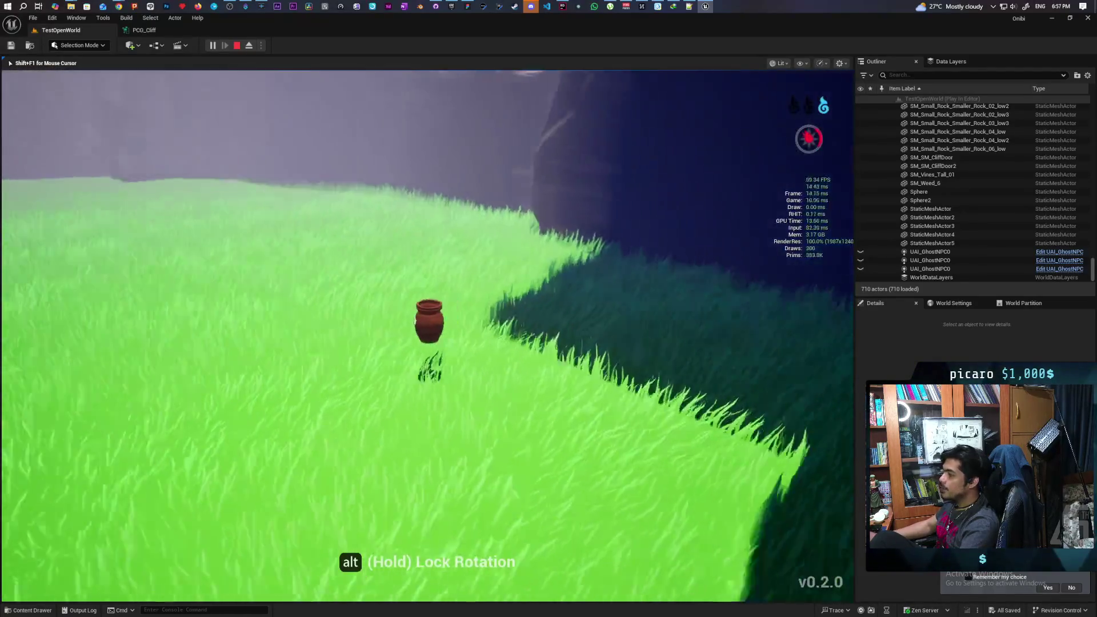
key("d")
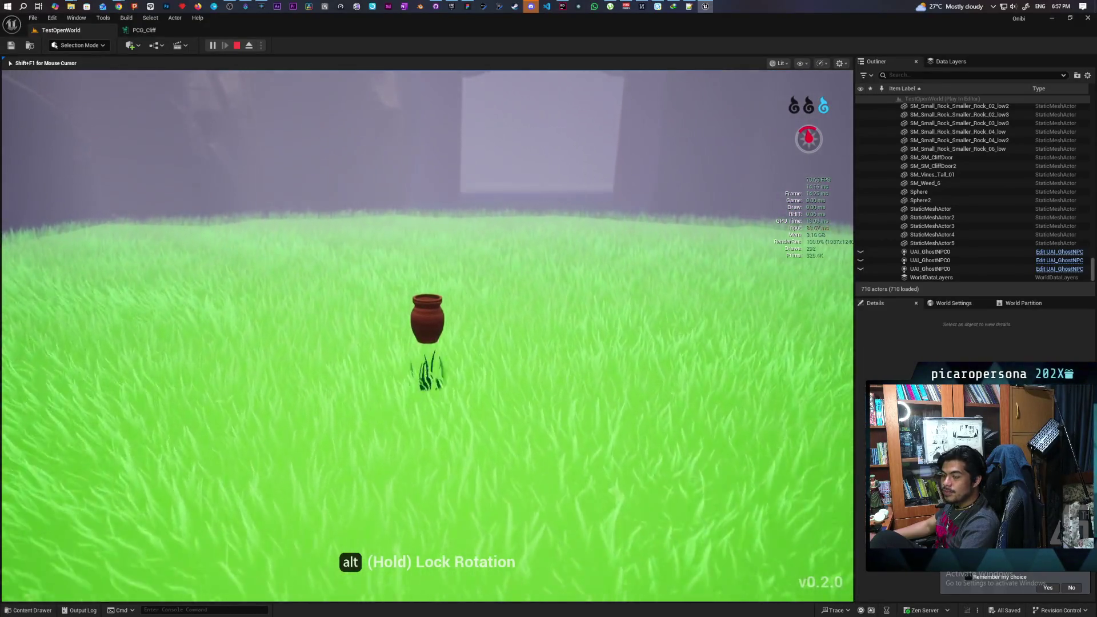
key("d")
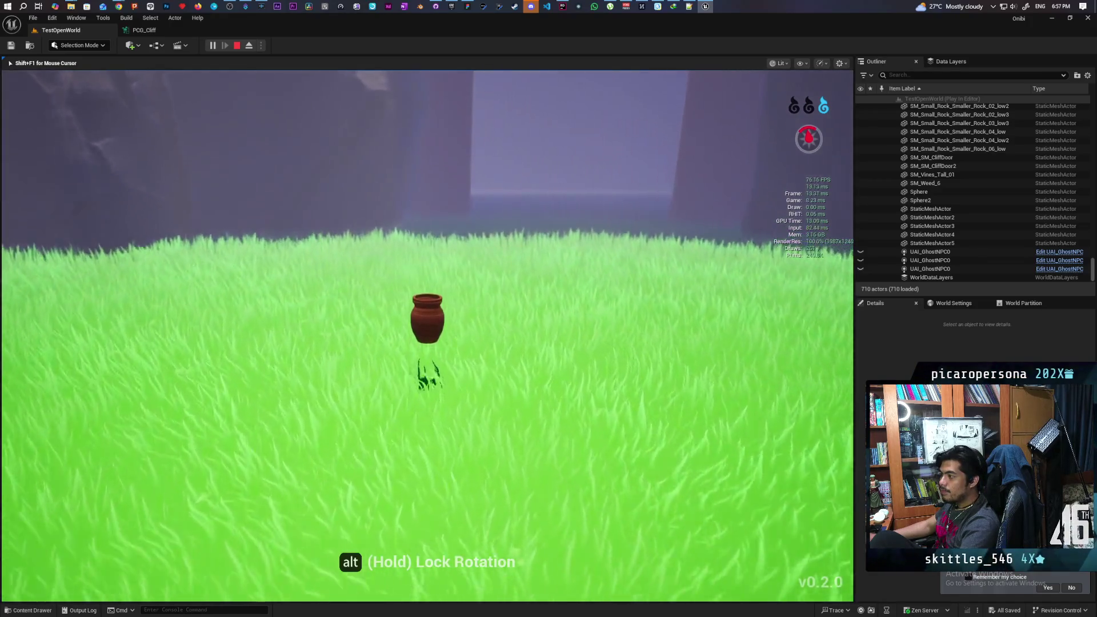
key("d")
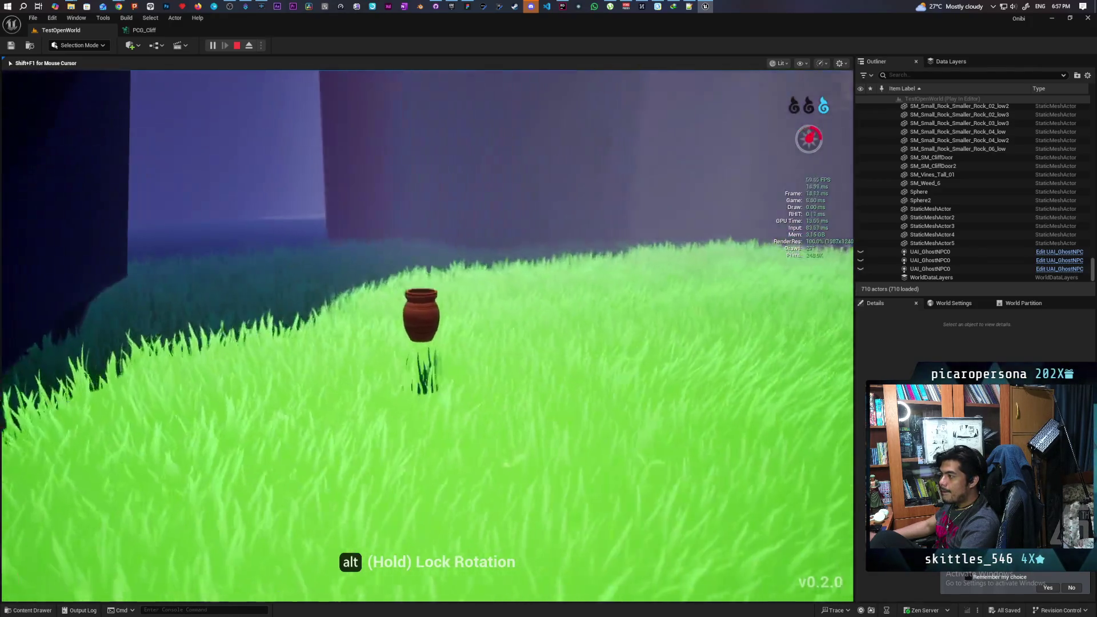
key("d")
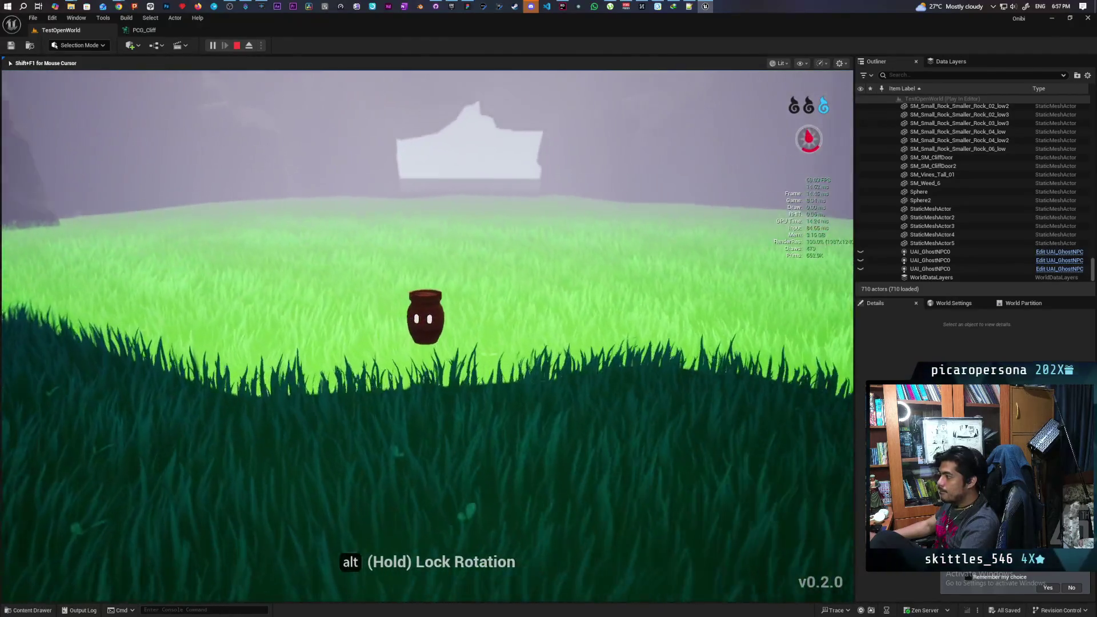
key("d")
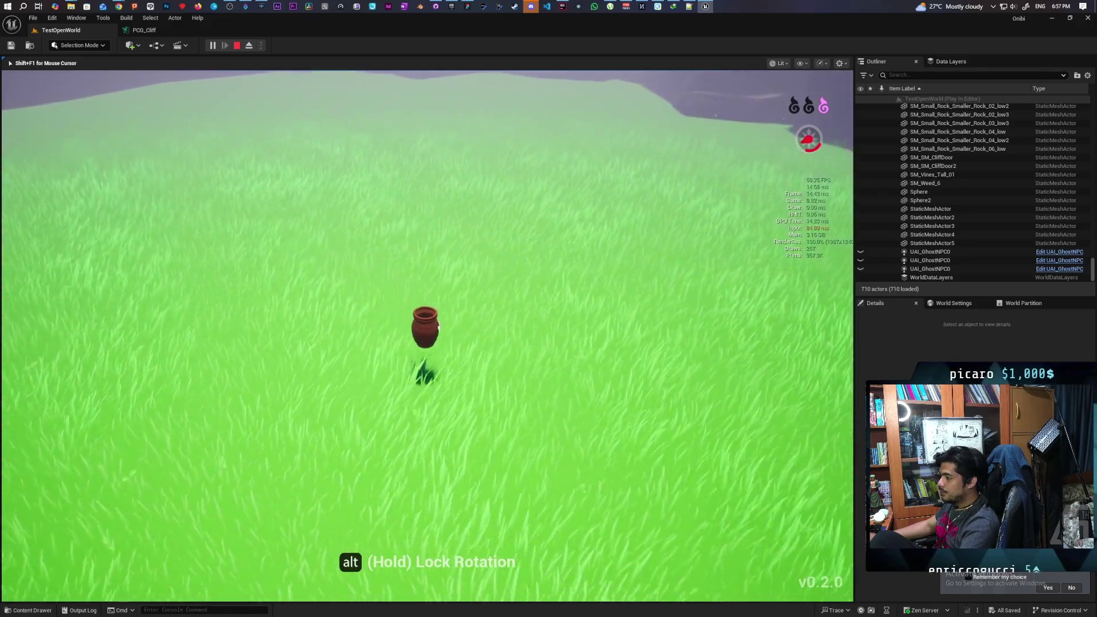
key("e")
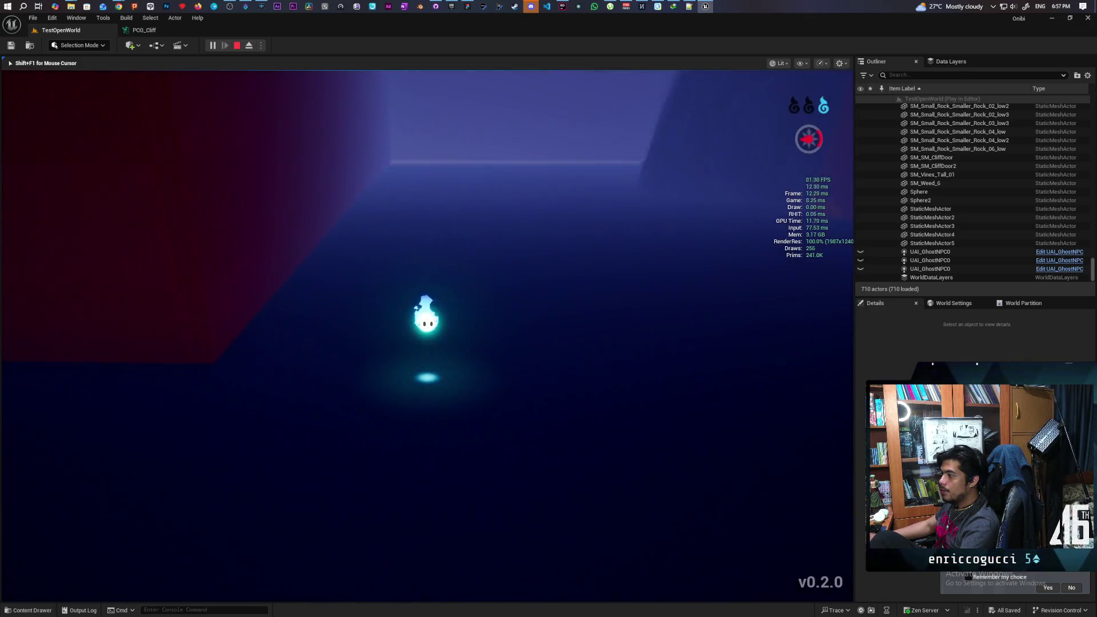
key("Escape")
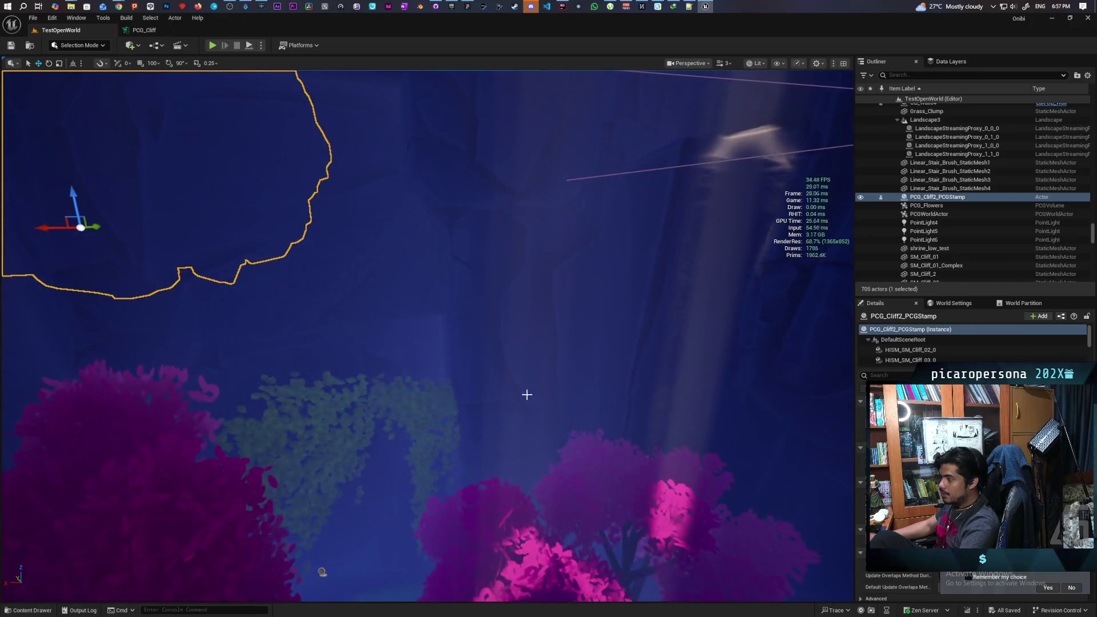
Select PCG_Cliff_PCGStamp, toggle its Outliner visibility off and back on, then look around.
left_click(526, 383)
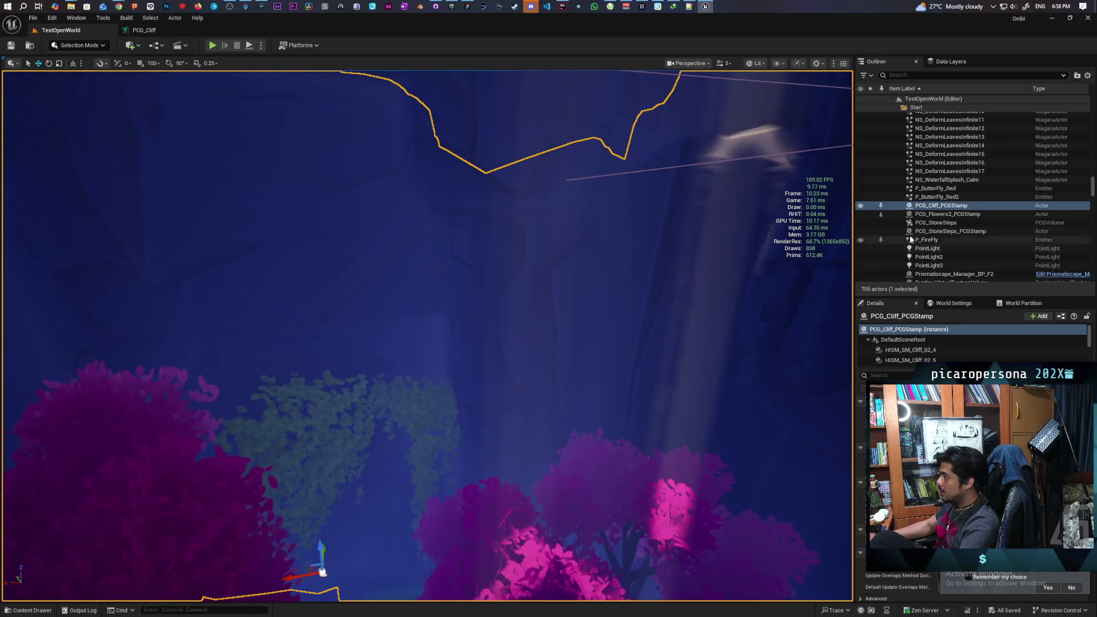
left_click(861, 207)
left_click(861, 207)
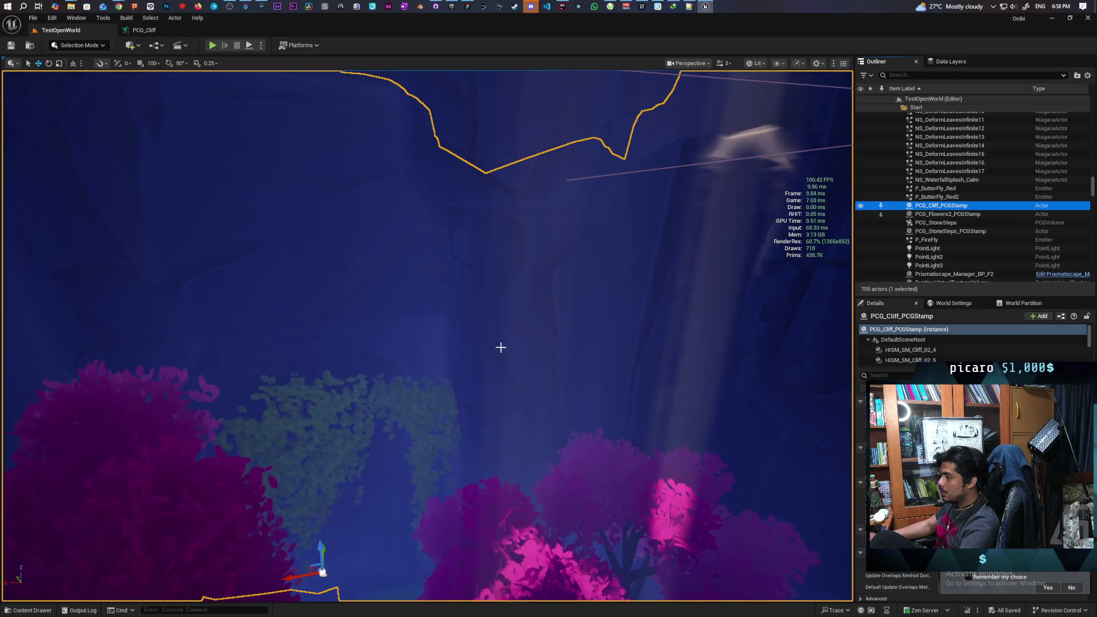
right_click(499, 349)
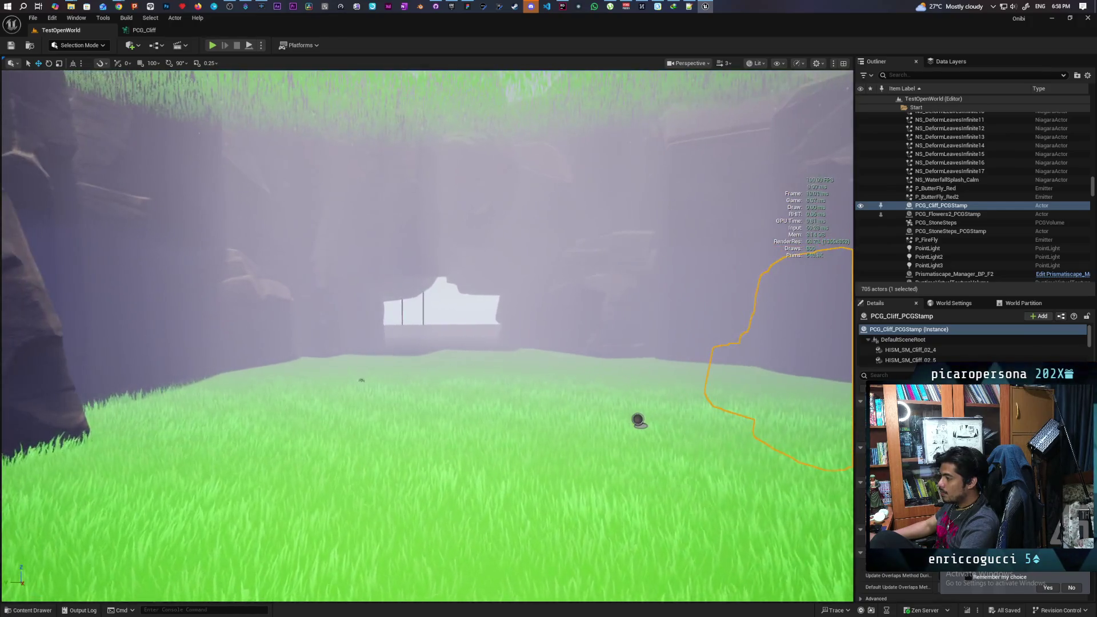
Fly the editor camera up and back over the cliff stamp, ring rock and stairs.
key("s")
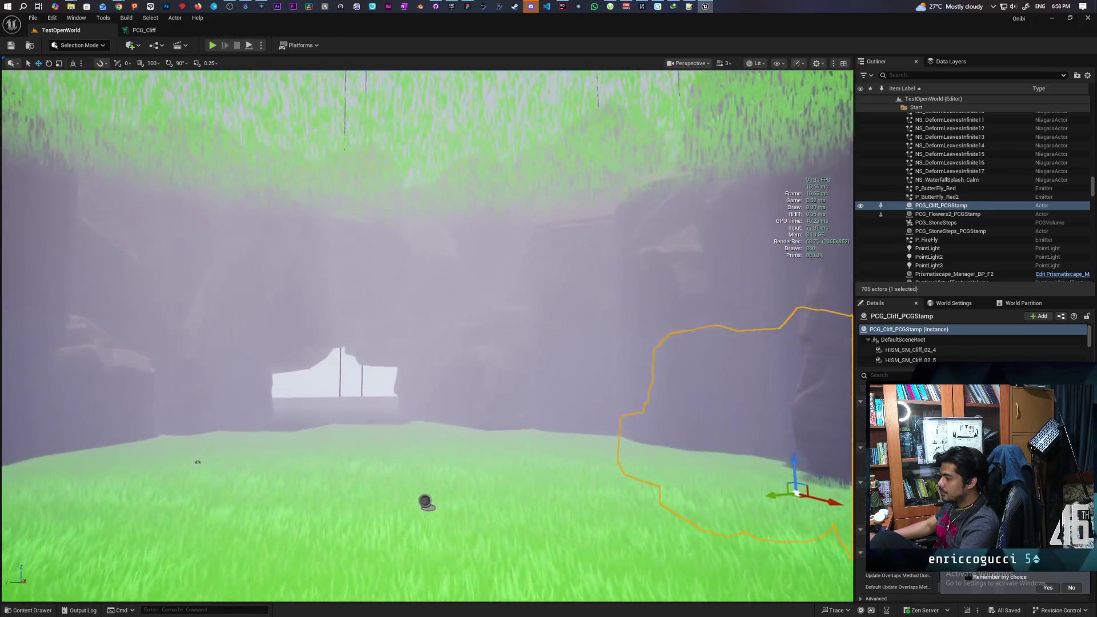
key("a")
key("w")
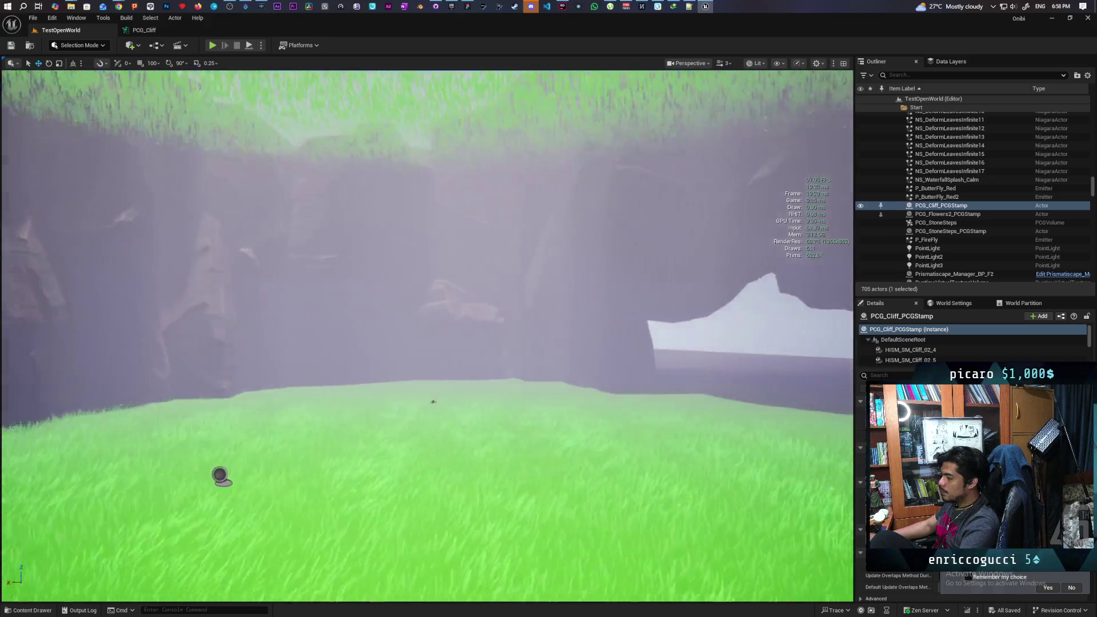
key("s")
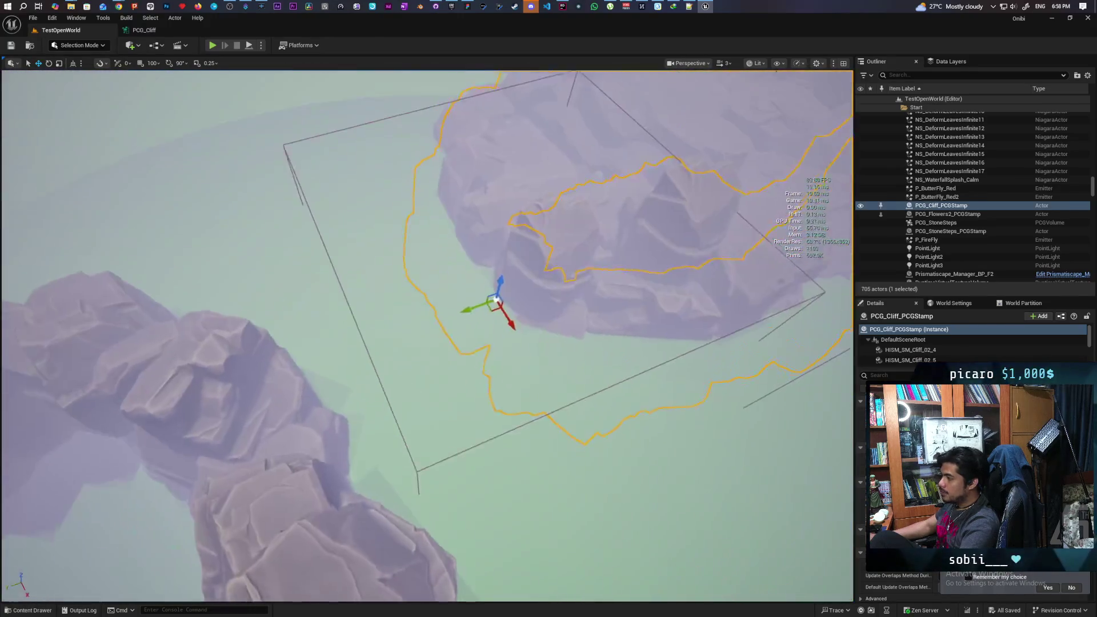
key("s")
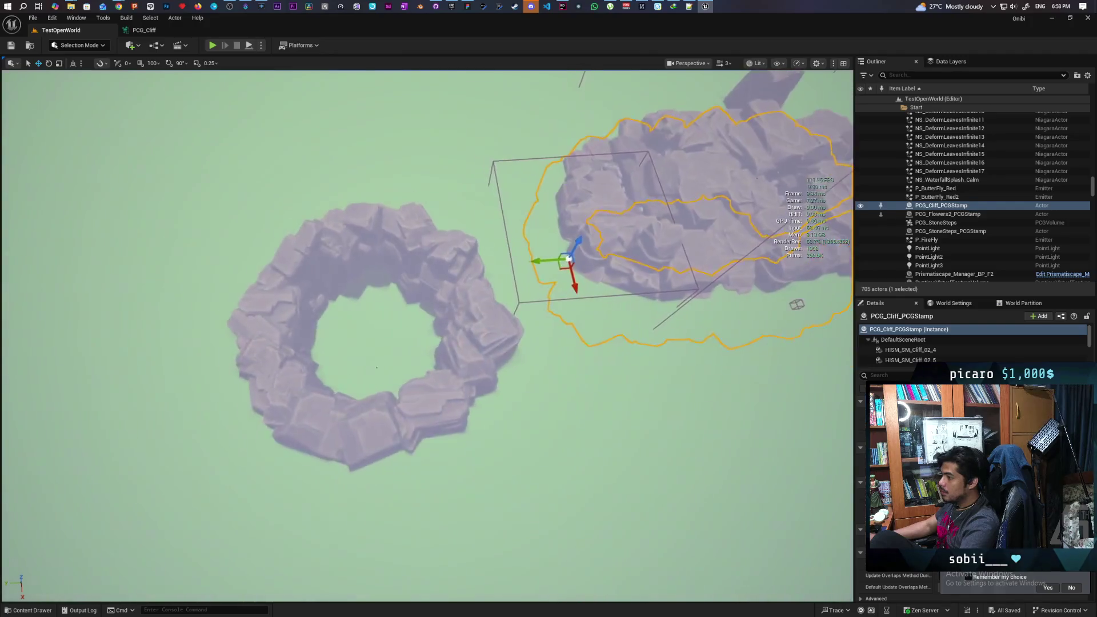
key("s")
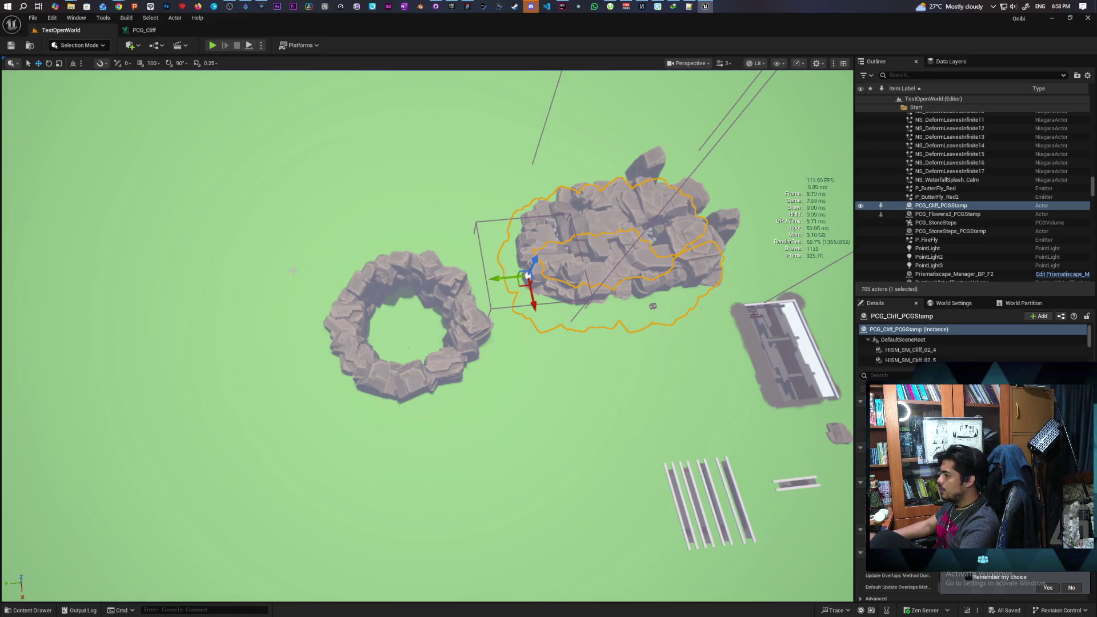
mouse_move(587, 329)
left_mouse_down()
mouse_move(549, 315)
mouse_move(587, 329)
left_mouse_up()
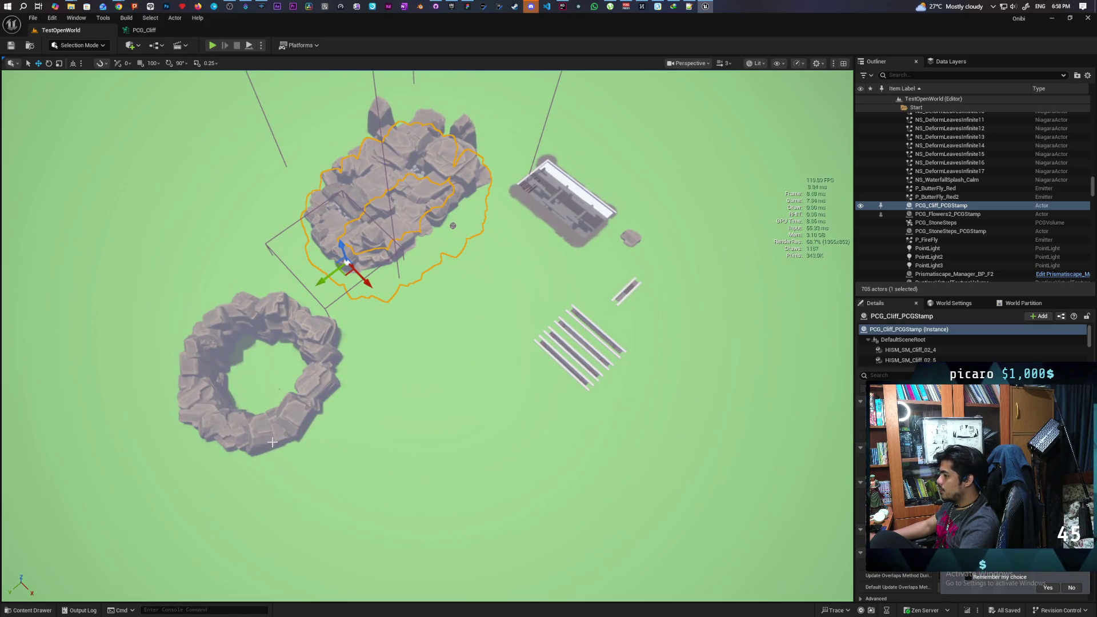
mouse_move(587, 328)
left_mouse_down()
mouse_move(554, 308)
mouse_move(469, 211)
left_mouse_up()
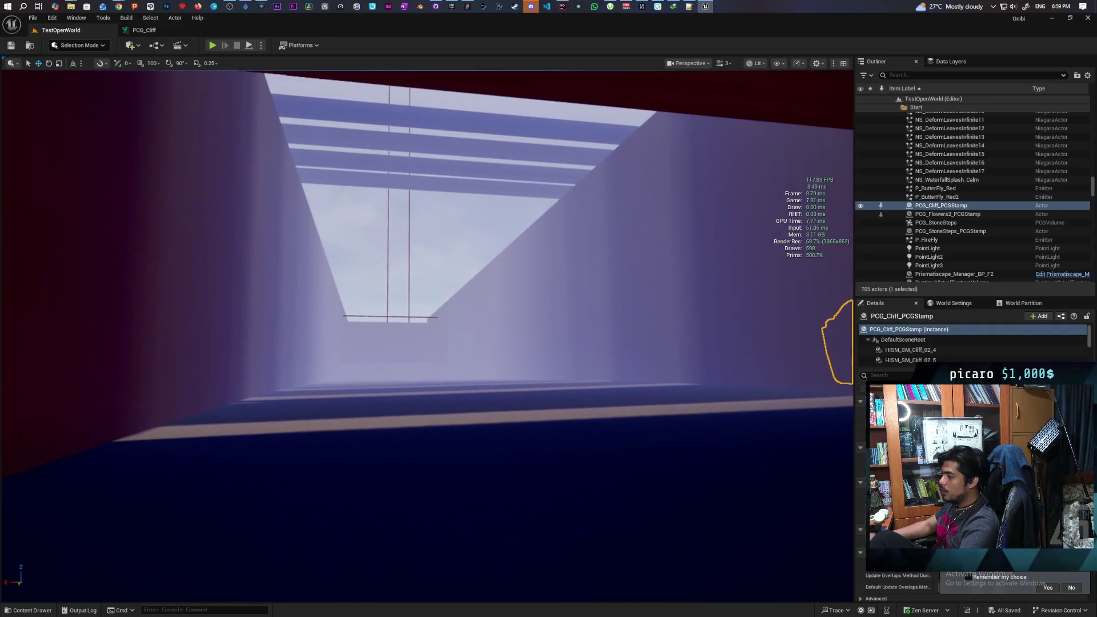
Fly forward down the cliff corridor, tilting up toward the sky opening and foliage.
mouse_move(435, 464)
left_mouse_down()
mouse_move(396, 468)
mouse_move(400, 420)
mouse_move(371, 409)
mouse_move(369, 383)
mouse_move(348, 389)
left_mouse_up()
key("w")
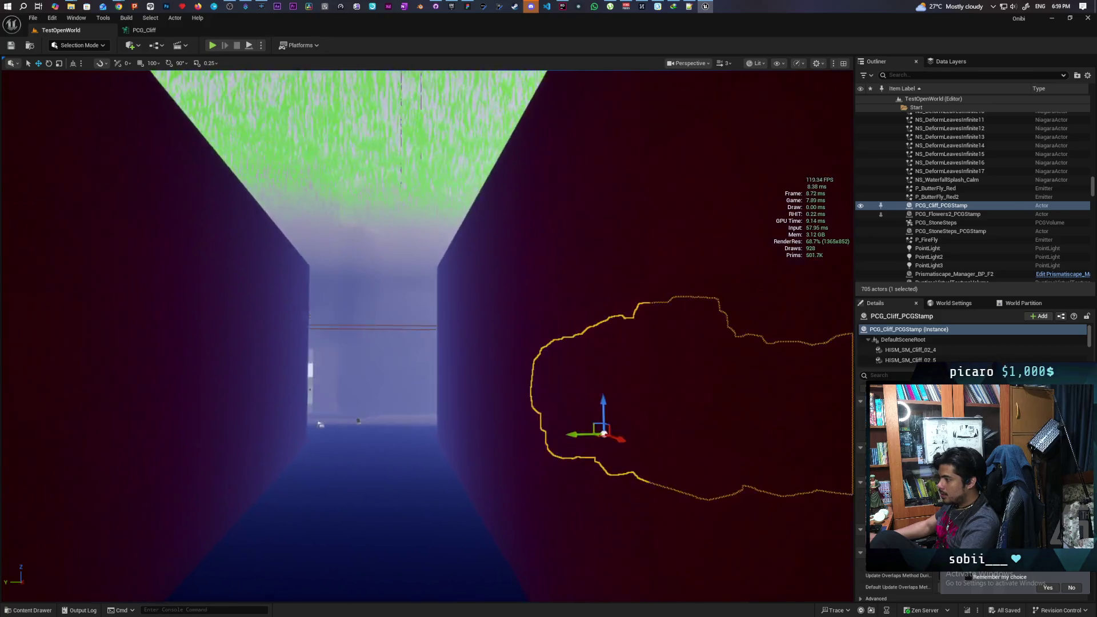
key("w")
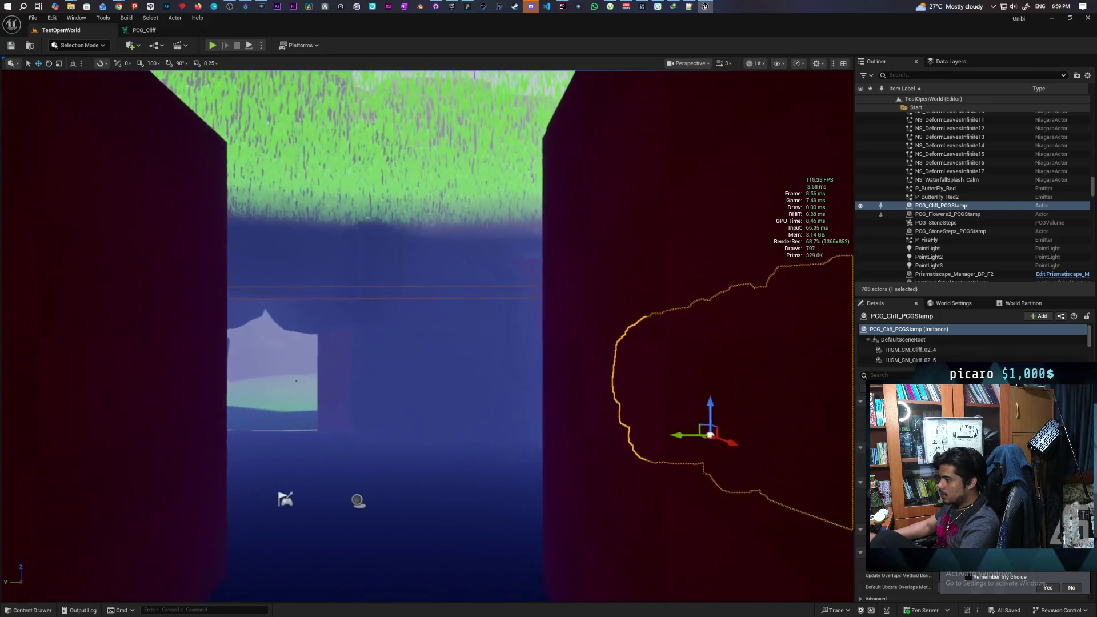
key("w")
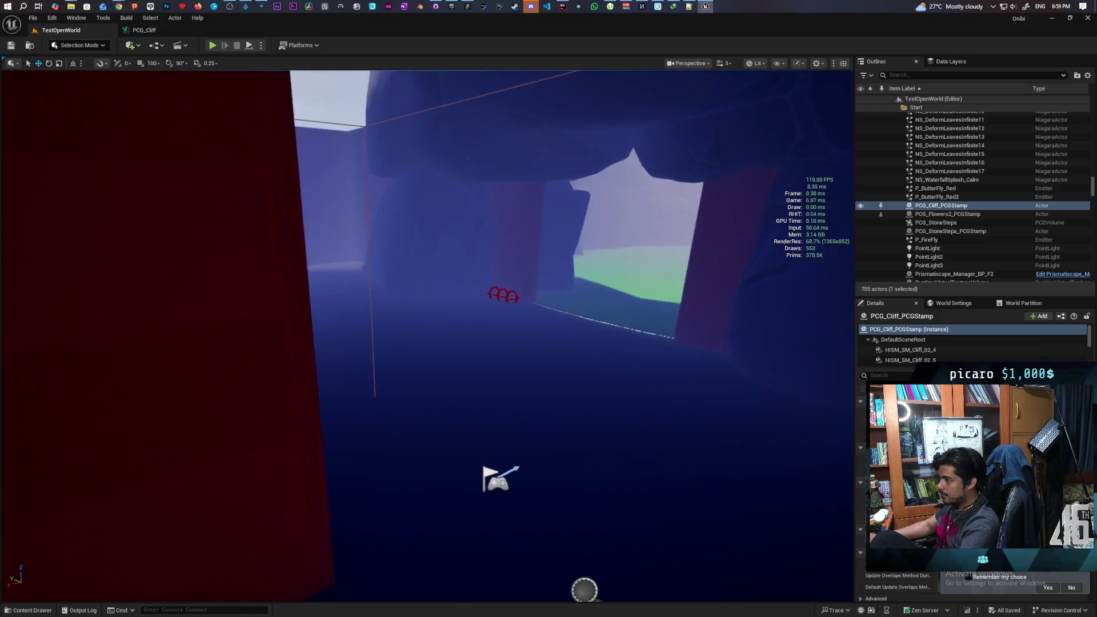
key("w")
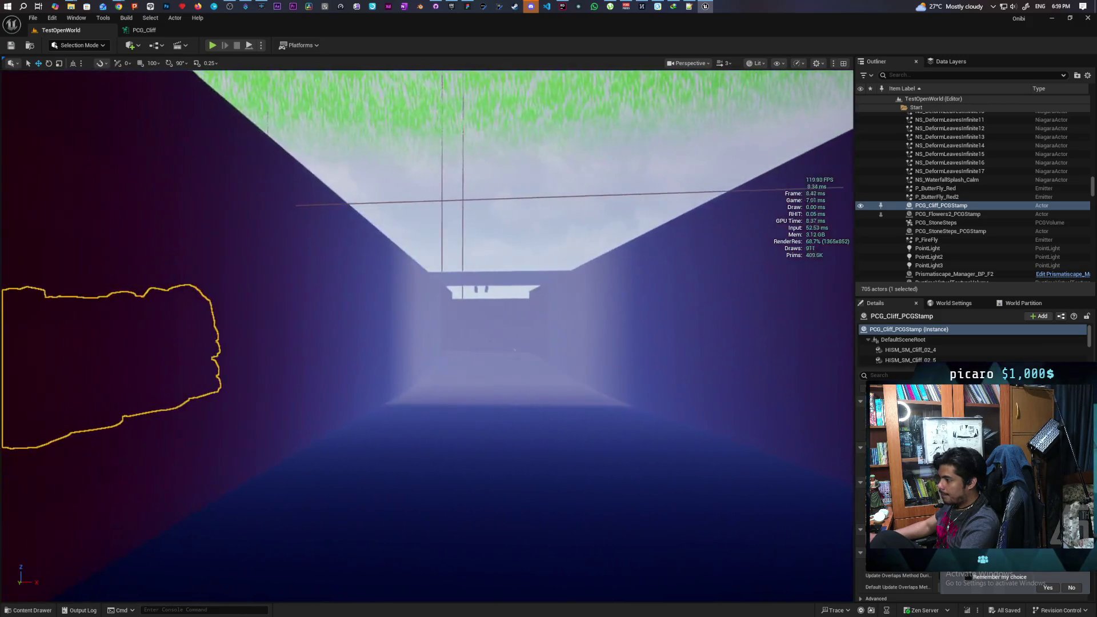
key("w")
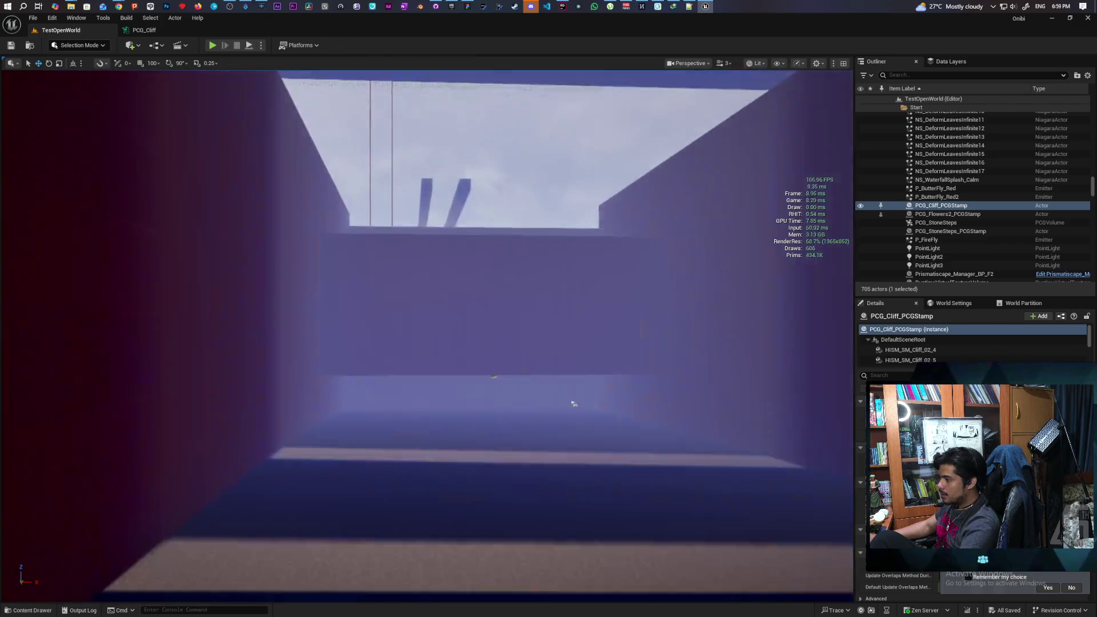
key("w")
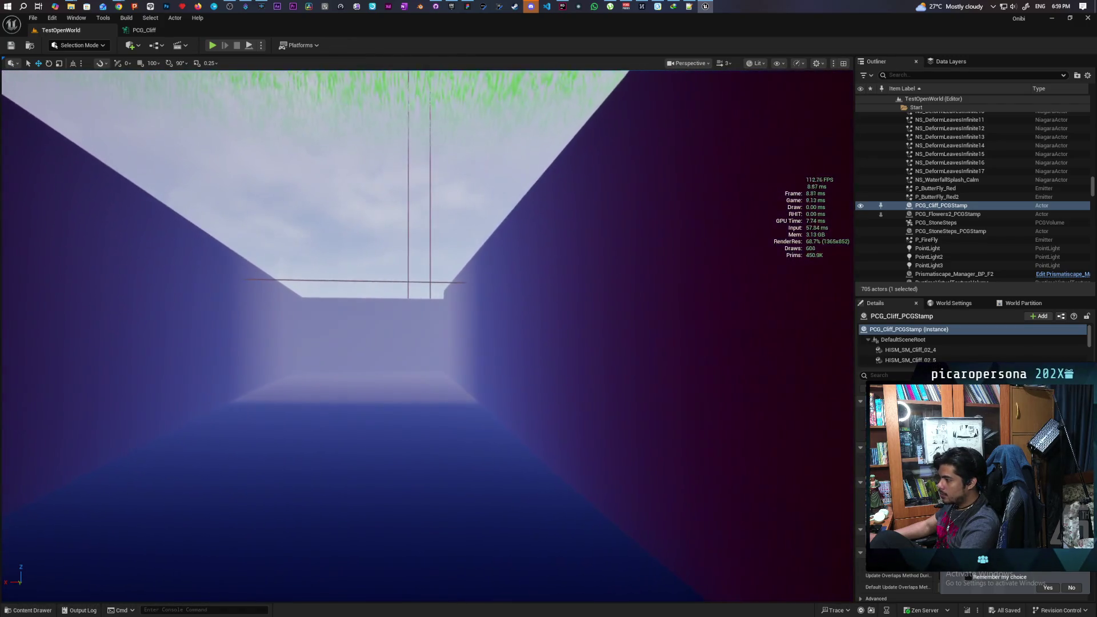
key("w")
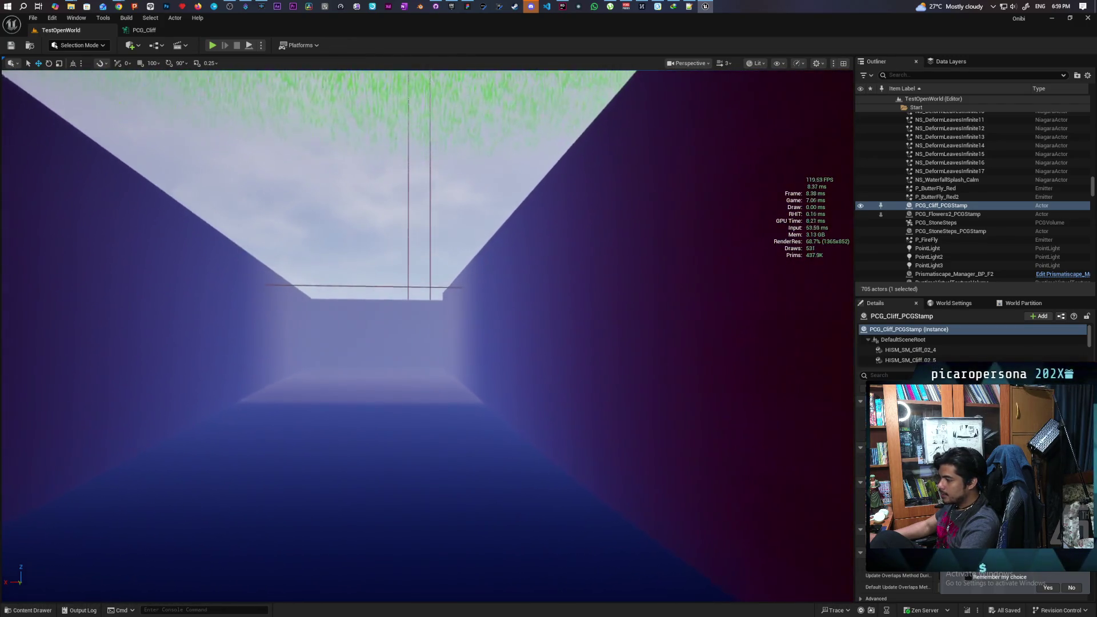
key("w")
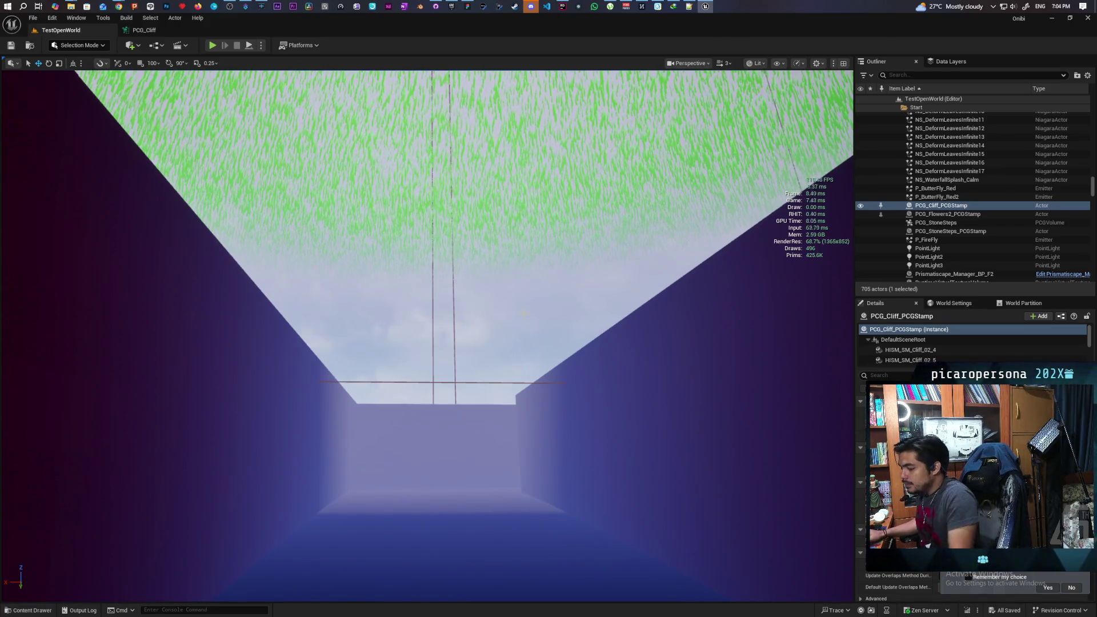
Frame the viewport on the selected PCG_Cliff_PCGStamp to reveal its narrow cliff corridor.
key("f")
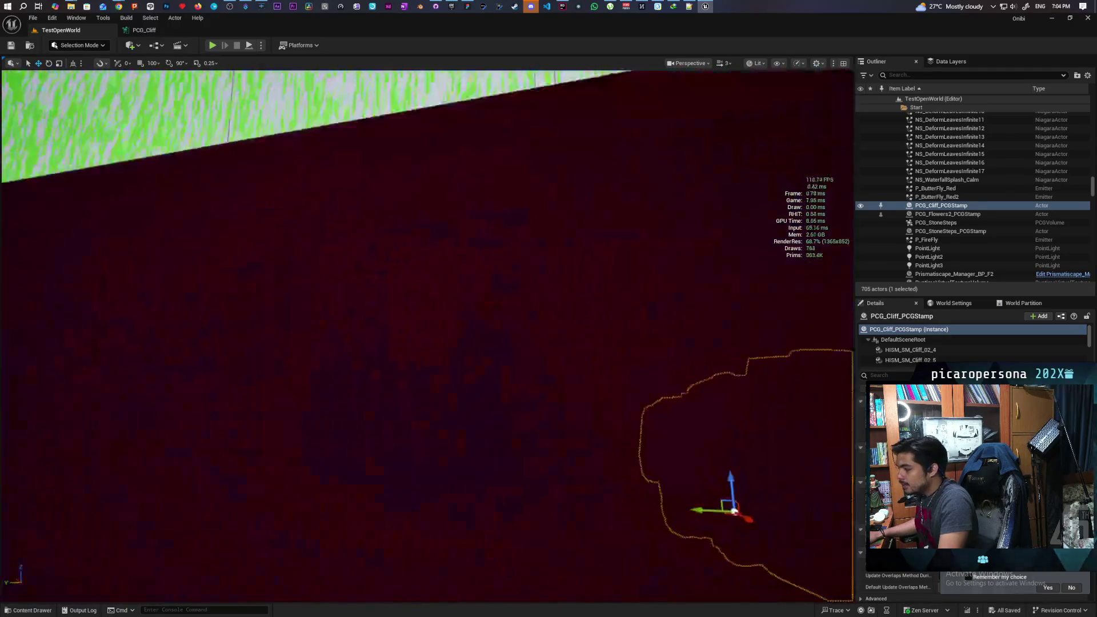
Select the PCG_Cliff2_PCGStamp cliff actor and frame the view on it.
key("f")
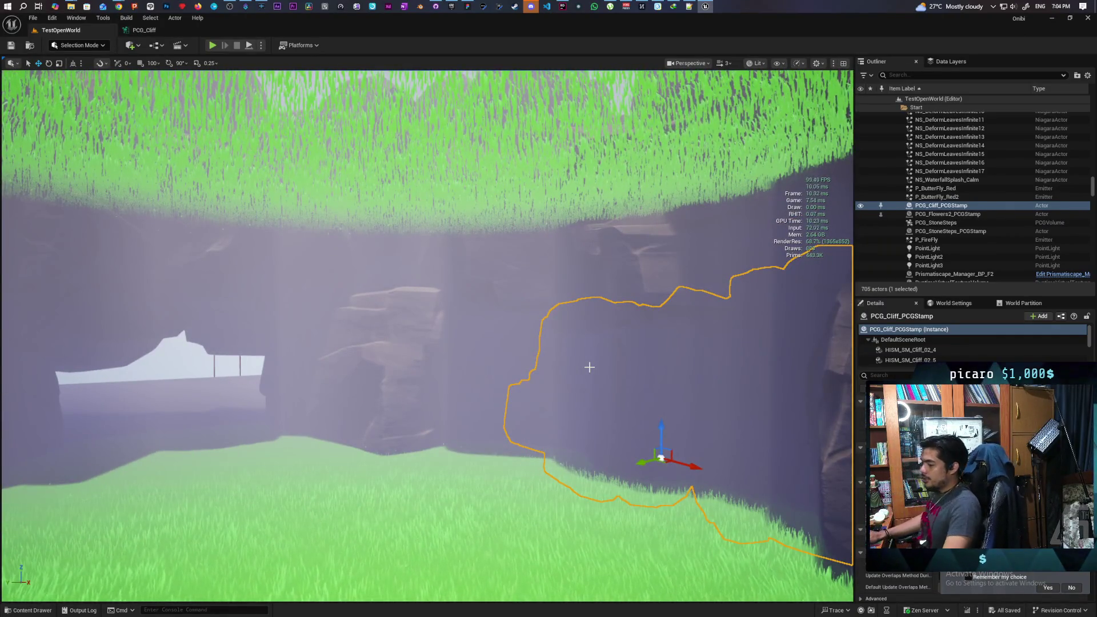
mouse_move(588, 367)
left_mouse_down()
mouse_move(634, 368)
mouse_move(524, 371)
mouse_move(570, 343)
mouse_move(474, 304)
mouse_move(544, 269)
mouse_move(188, 443)
mouse_move(465, 395)
mouse_move(360, 413)
left_mouse_up()
left_click(463, 395)
left_click(257, 383)
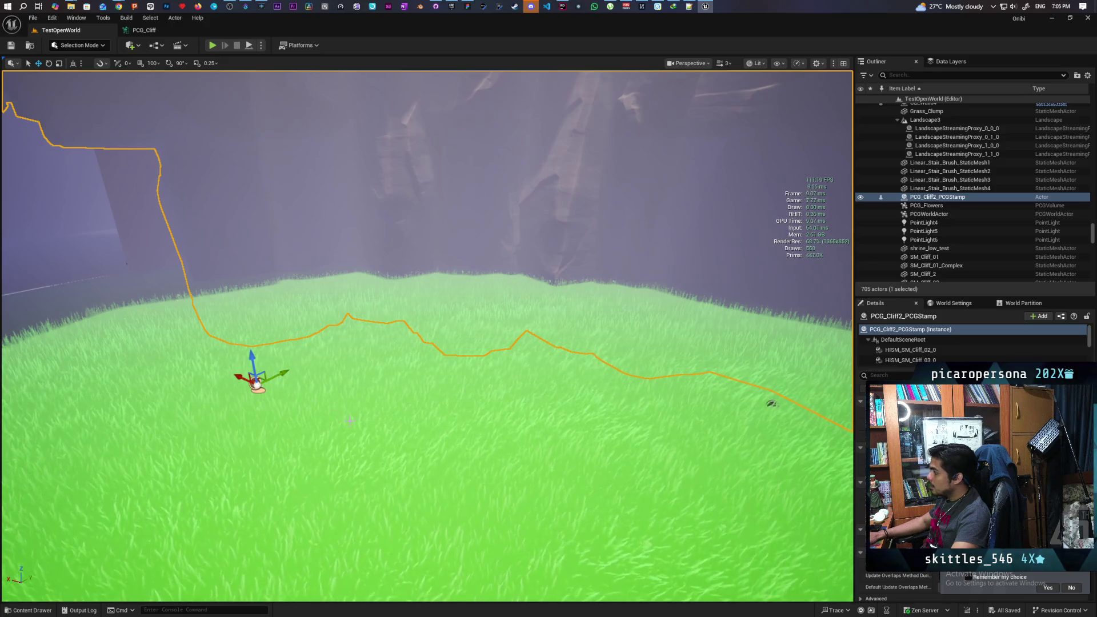
key("f")
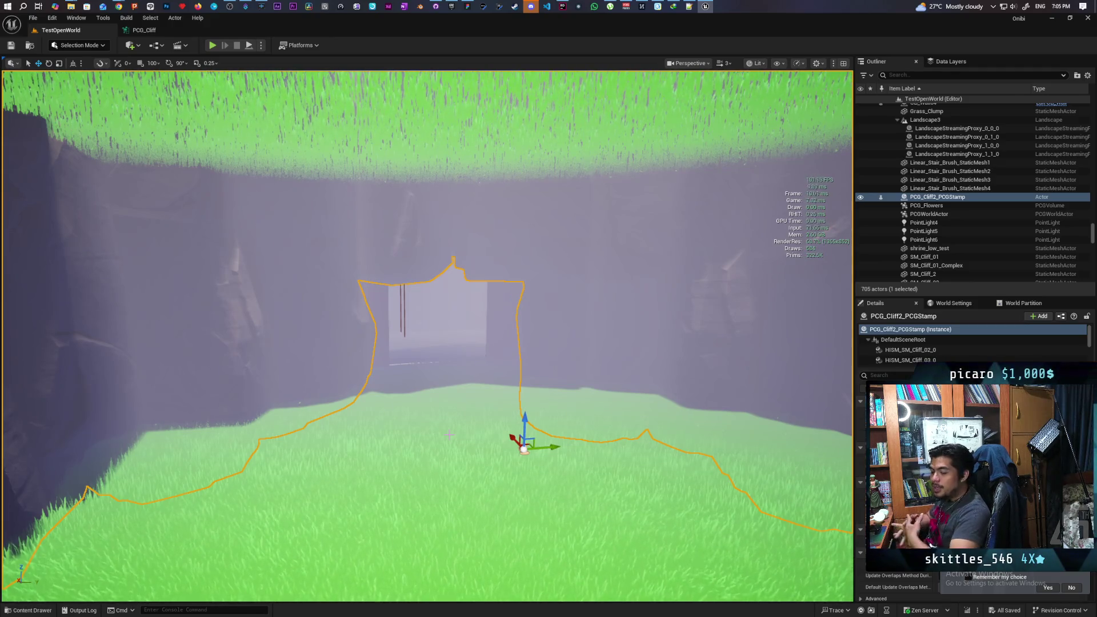
Orbit around the cliff-walled grass clearing, then switch to Landscape Mode.
mouse_move(449, 435)
left_mouse_down()
mouse_move(400, 437)
mouse_move(436, 448)
mouse_move(429, 414)
mouse_move(377, 403)
mouse_move(411, 400)
mouse_move(394, 403)
mouse_move(394, 380)
mouse_move(400, 403)
mouse_move(418, 342)
left_mouse_up()
scroll(446, 443, "up", 3)
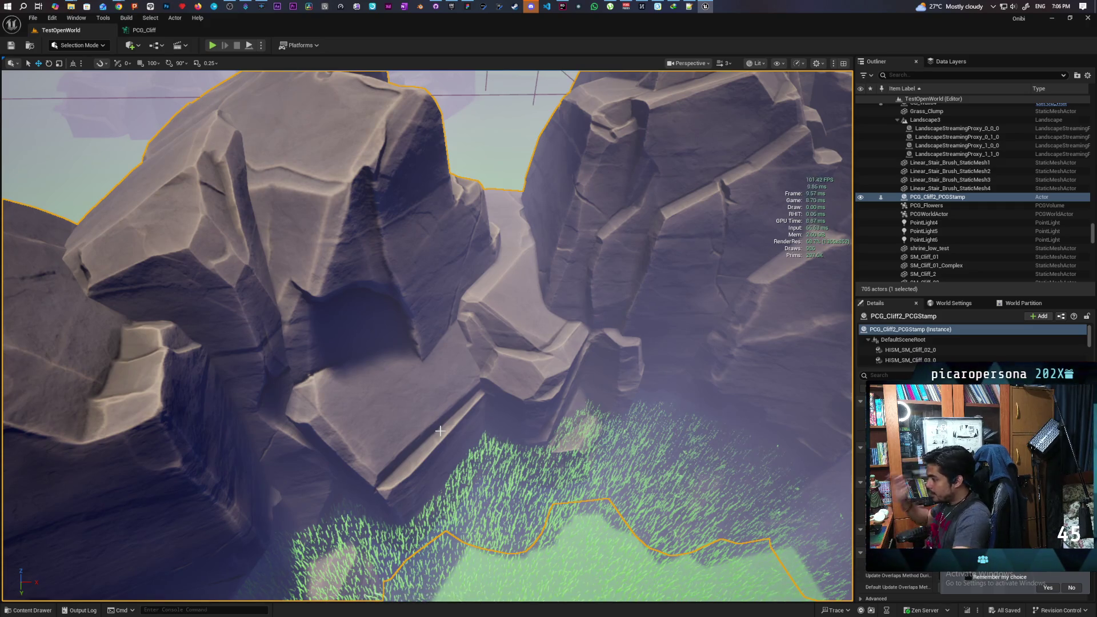
key("f")
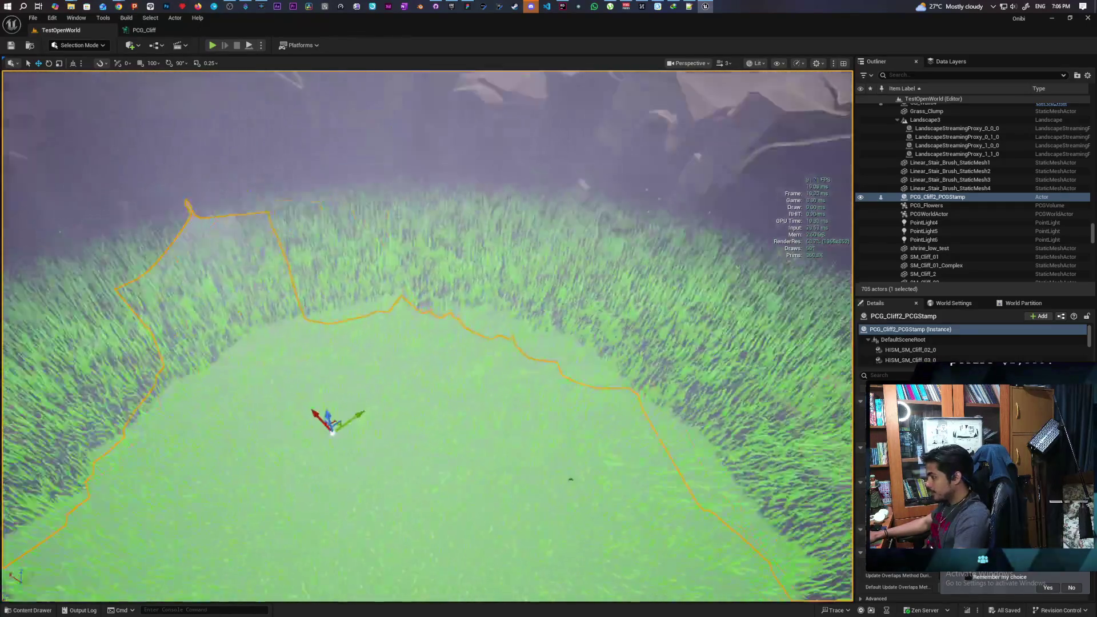
left_click_drag(427, 336, 428, 336)
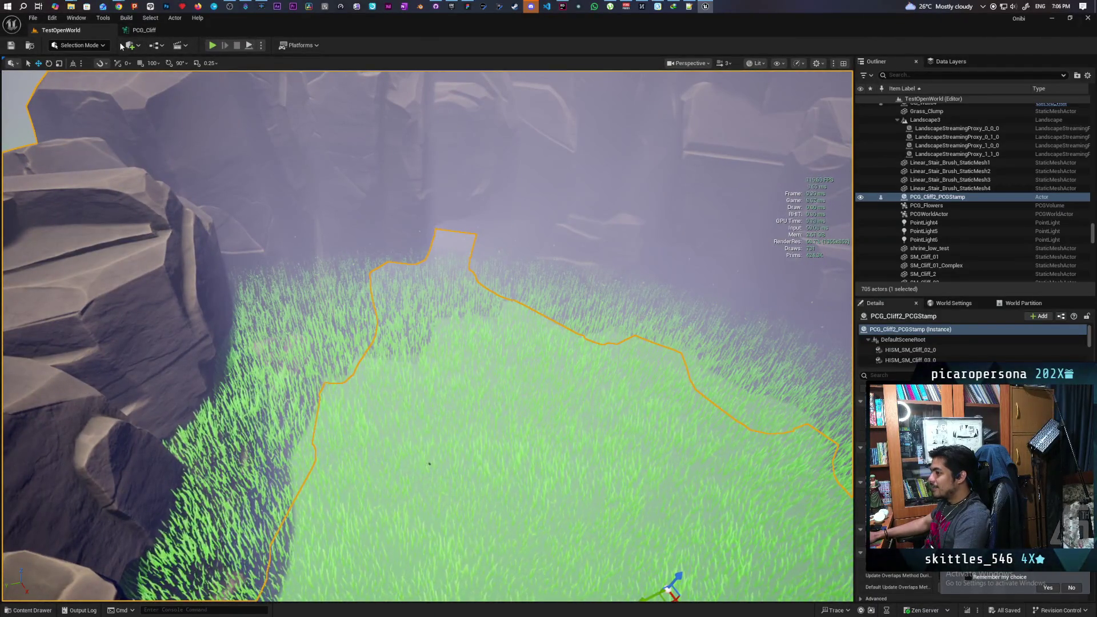
left_click_drag(146, 105, 146, 105)
left_click_drag(334, 349, 334, 350)
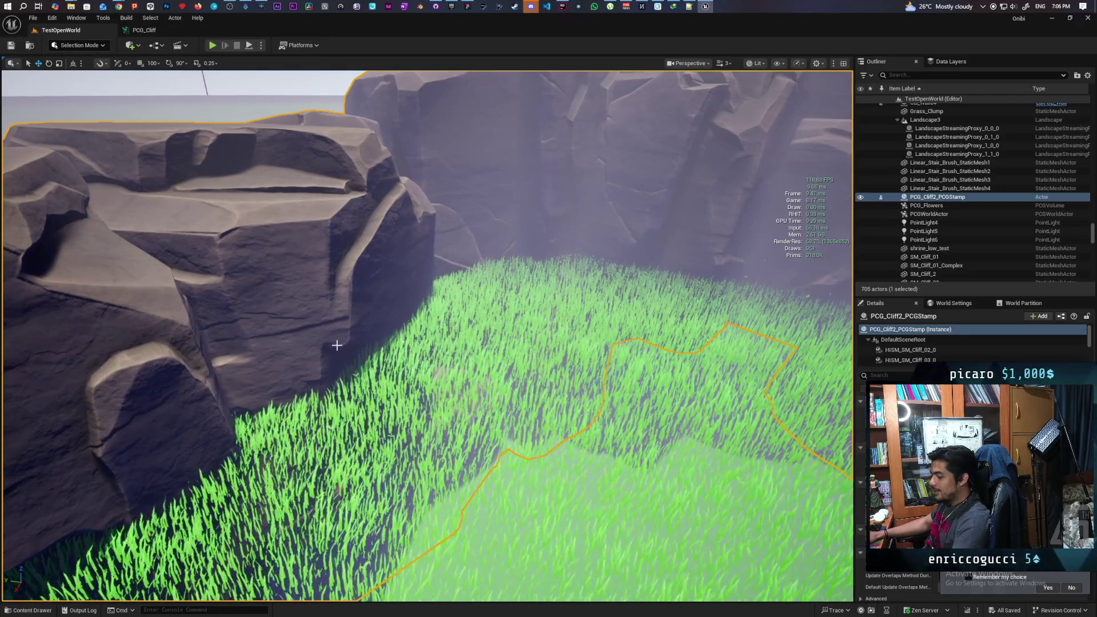
key("shift+2")
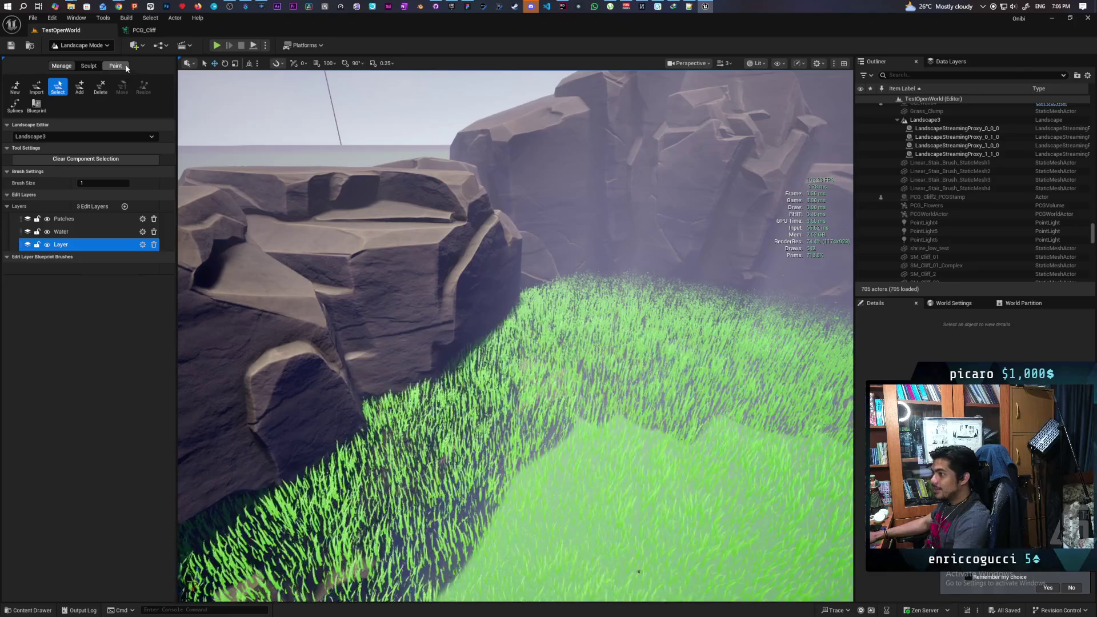
In the Paint tab, undo the stray landscape paint stroke near the cliff edge.
left_click(125, 66)
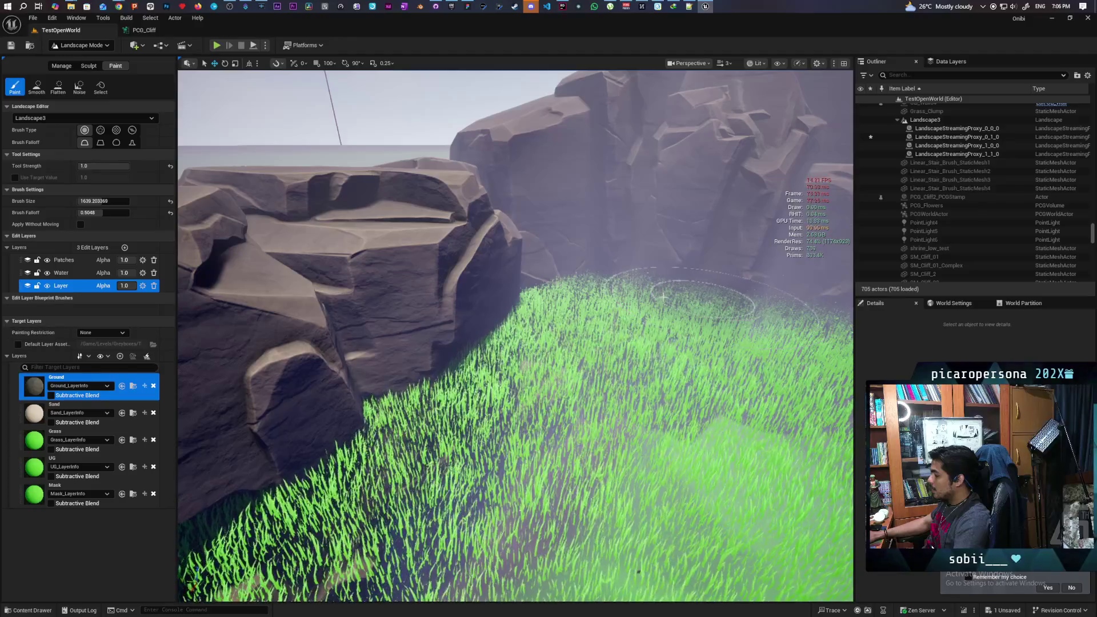
mouse_move(517, 314)
left_mouse_down()
mouse_move(585, 330)
mouse_move(704, 482)
mouse_move(622, 436)
mouse_move(581, 311)
mouse_move(502, 413)
mouse_move(525, 356)
mouse_move(523, 452)
mouse_move(708, 523)
mouse_move(386, 436)
mouse_move(641, 375)
mouse_move(624, 314)
mouse_move(761, 372)
mouse_move(679, 391)
left_mouse_up()
key("ctrl+z")
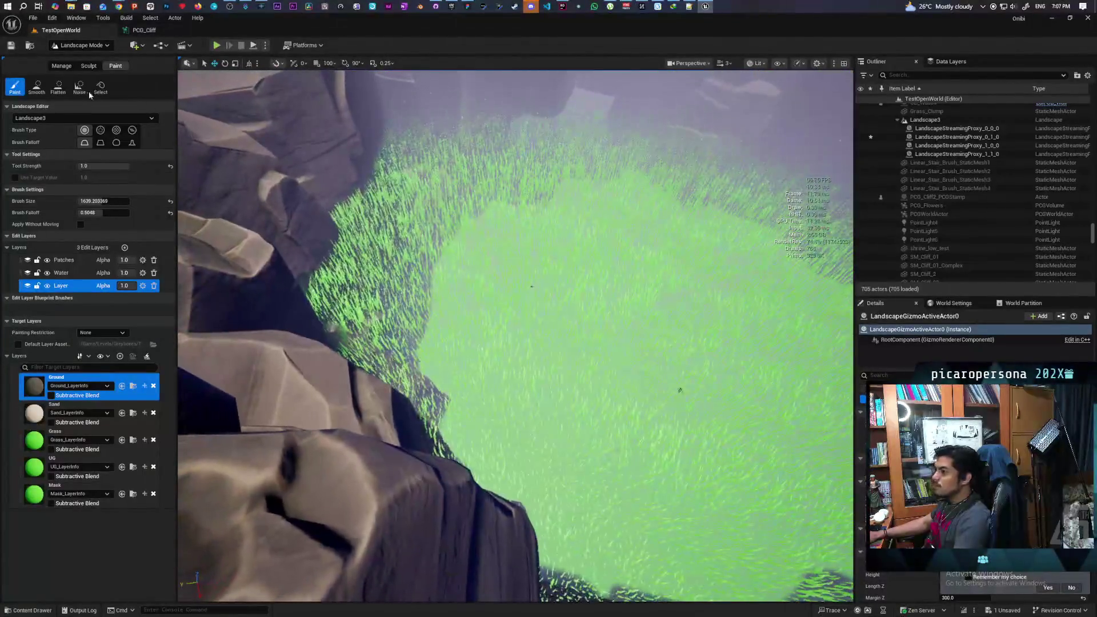
Choose Landscape2 as the landscape to edit and look over the green patch.
left_click(56, 118)
left_click(57, 136)
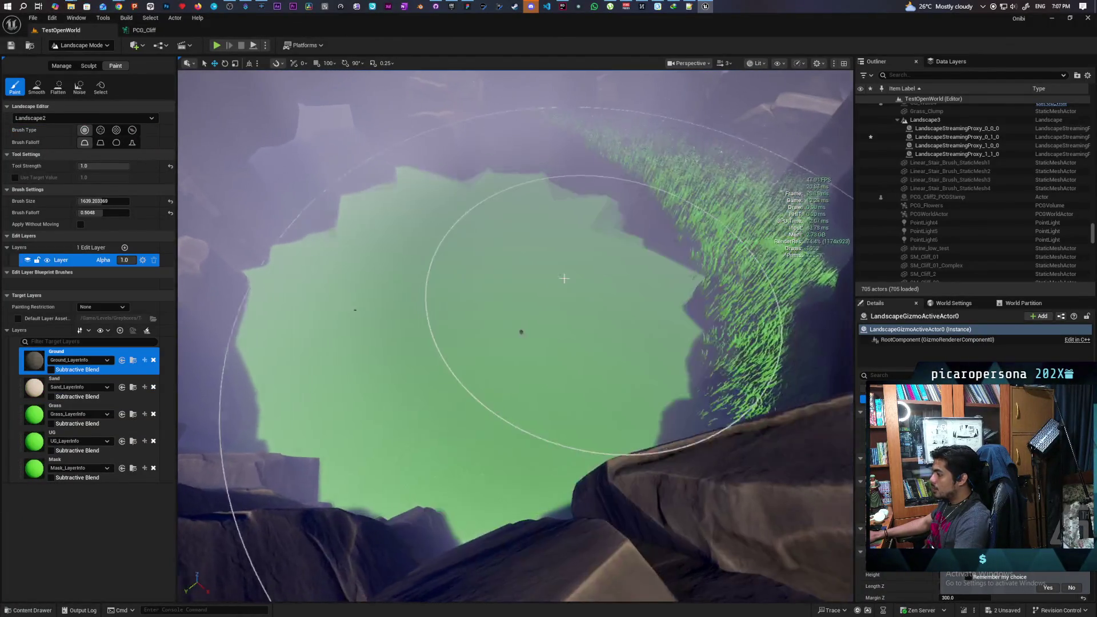
left_click_drag(547, 226, 547, 226)
mouse_move(575, 333)
left_mouse_down()
mouse_move(506, 303)
mouse_move(491, 269)
mouse_move(508, 241)
left_mouse_up()
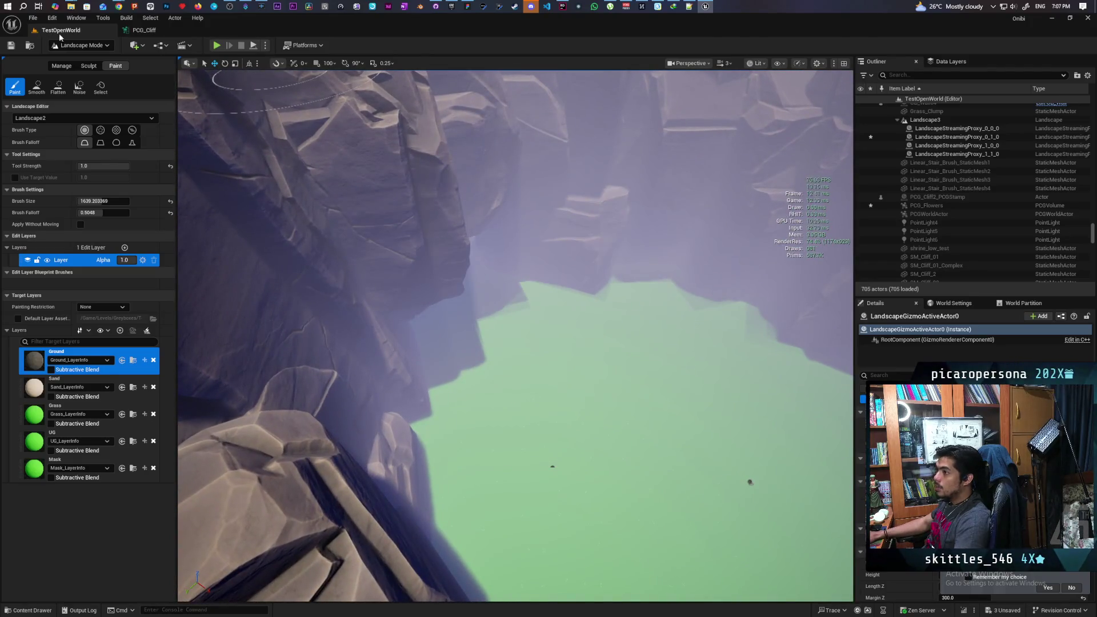
Return to Selection Mode and save the level.
left_click(80, 45)
left_click(68, 53)
key("ctrl+s")
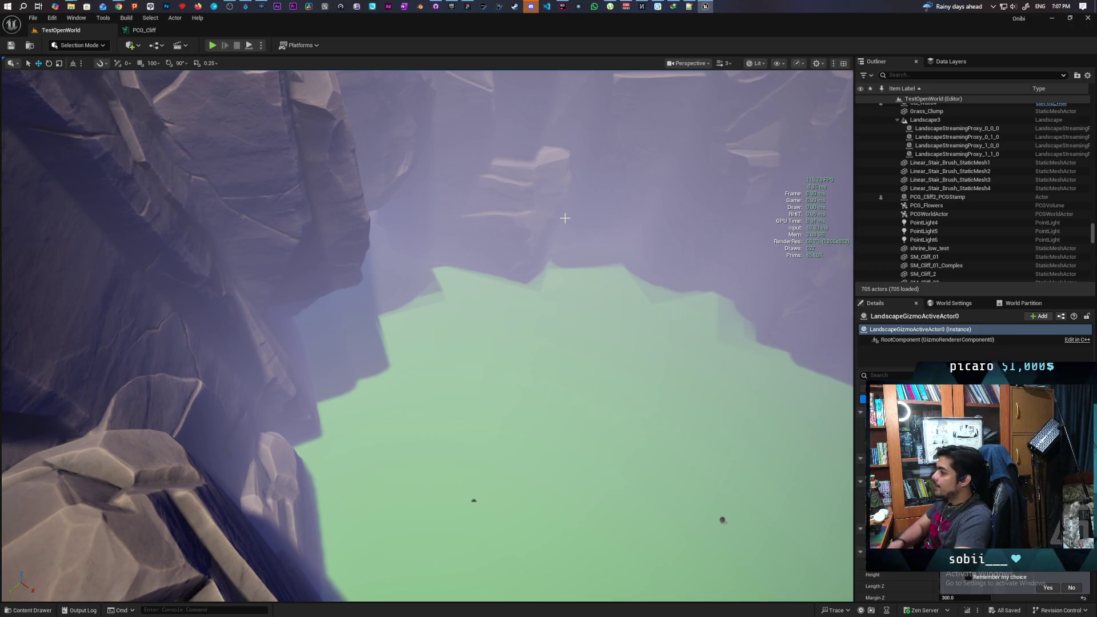
Fly the camera down among the cliff walls, across the grass field, to the cave pillars.
left_click_drag(562, 214, 562, 180)
mouse_move(464, 337)
left_mouse_down()
mouse_move(464, 311)
mouse_move(466, 423)
mouse_move(269, 529)
mouse_move(399, 516)
mouse_move(404, 502)
mouse_move(343, 443)
mouse_move(315, 477)
mouse_move(458, 499)
mouse_move(9, 520)
mouse_move(371, 489)
mouse_move(432, 346)
mouse_move(362, 485)
mouse_move(251, 590)
mouse_move(604, 389)
mouse_move(604, 74)
mouse_move(604, 320)
mouse_move(589, 313)
left_mouse_up()
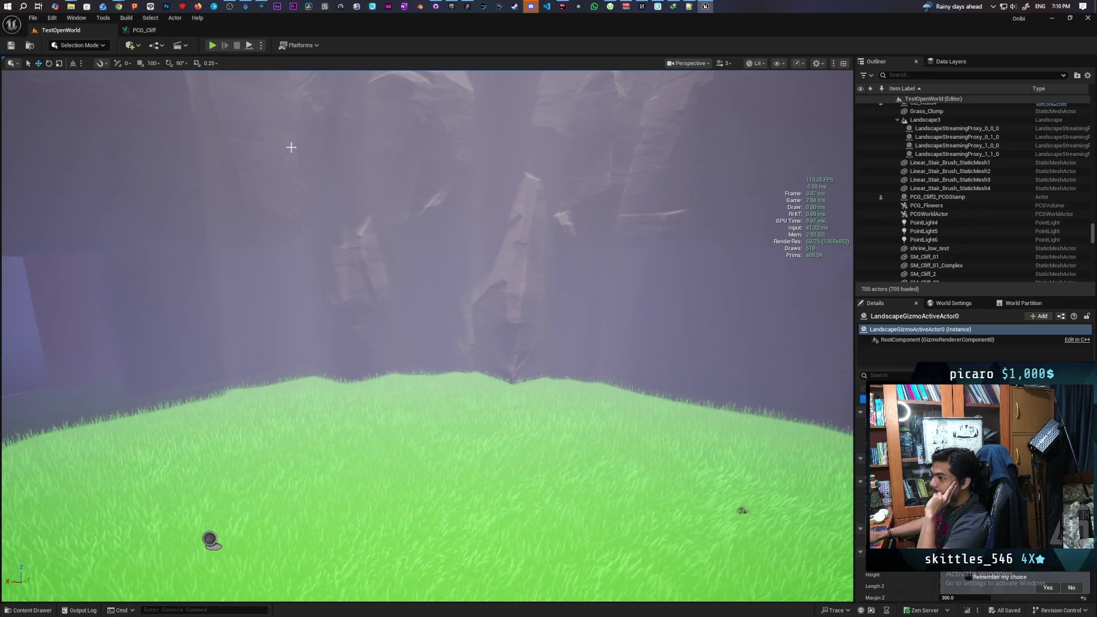
left_click_drag(486, 401, 365, 400)
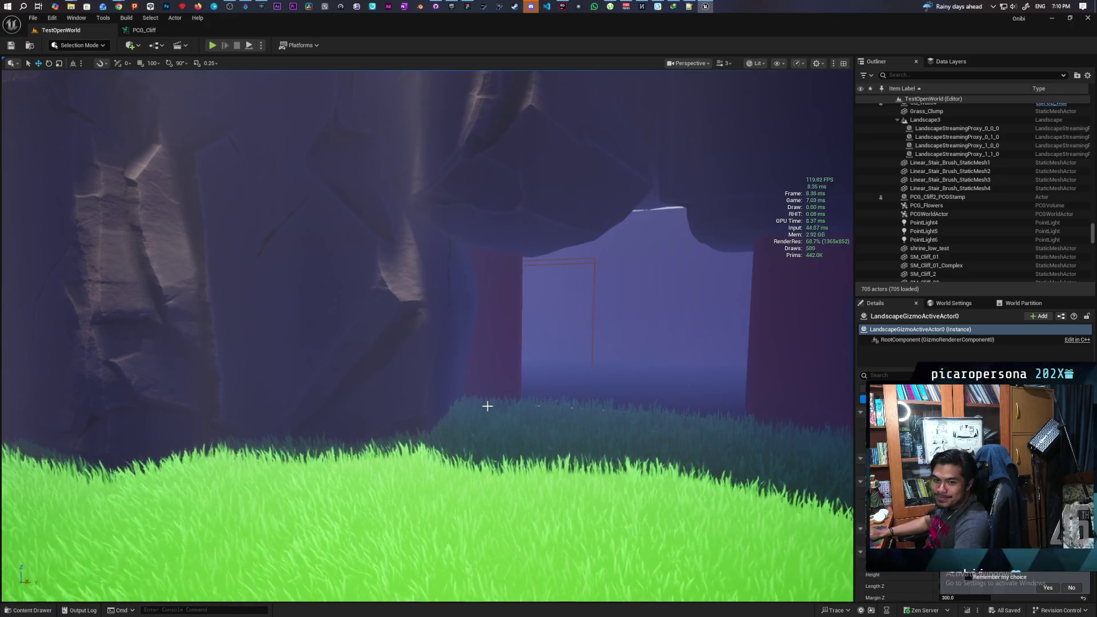
mouse_move(542, 400)
left_mouse_down()
mouse_move(467, 400)
mouse_move(570, 384)
left_mouse_up()
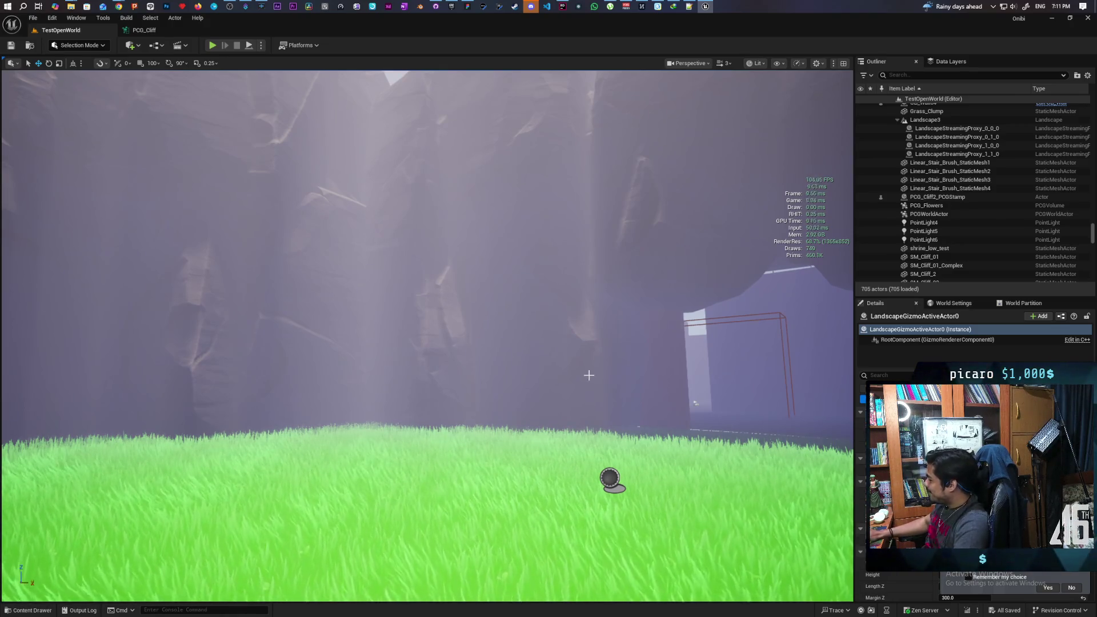
mouse_move(608, 391)
left_mouse_down()
mouse_move(626, 389)
mouse_move(631, 345)
mouse_move(563, 357)
mouse_move(594, 360)
left_mouse_up()
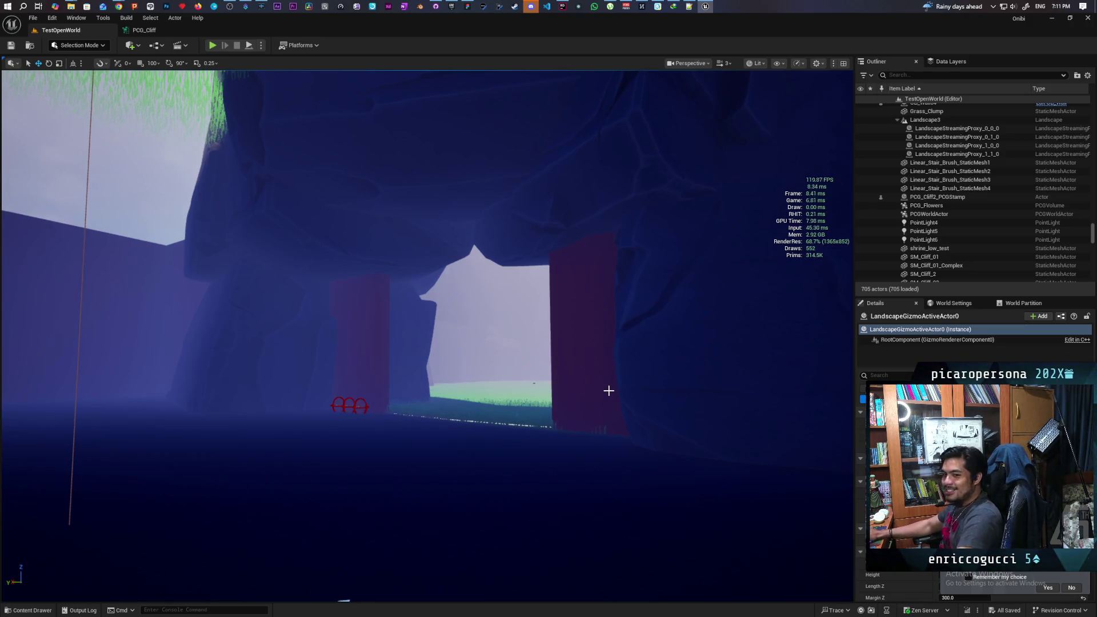
left_click_drag(592, 372, 520, 366)
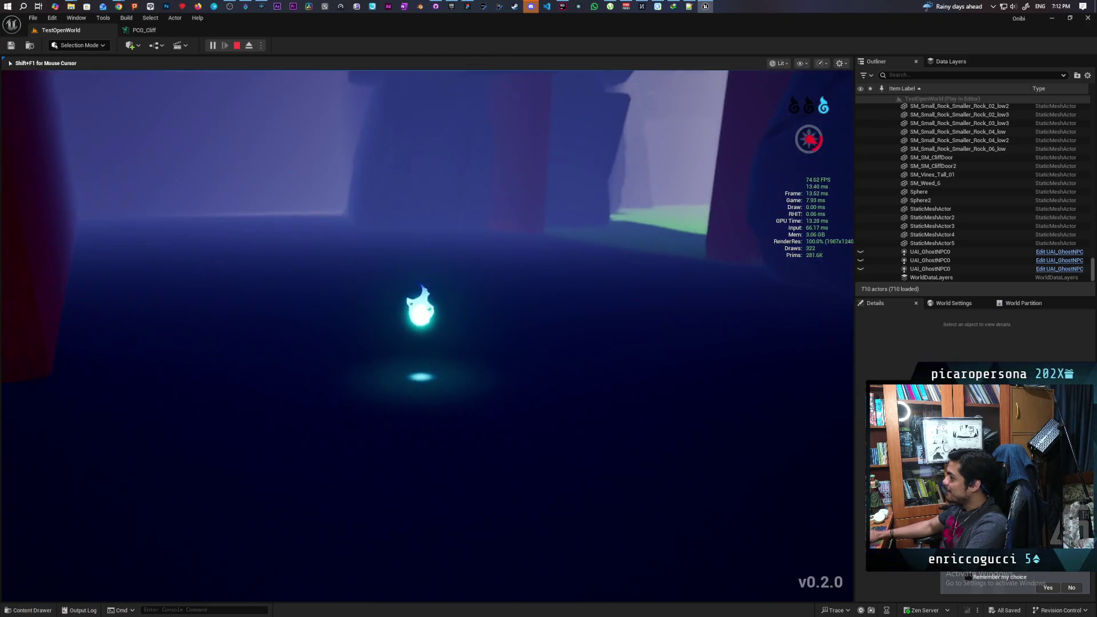
Walk and jump the ghost through the cliff gap onto the grass ridge, then exit play.
key("w")
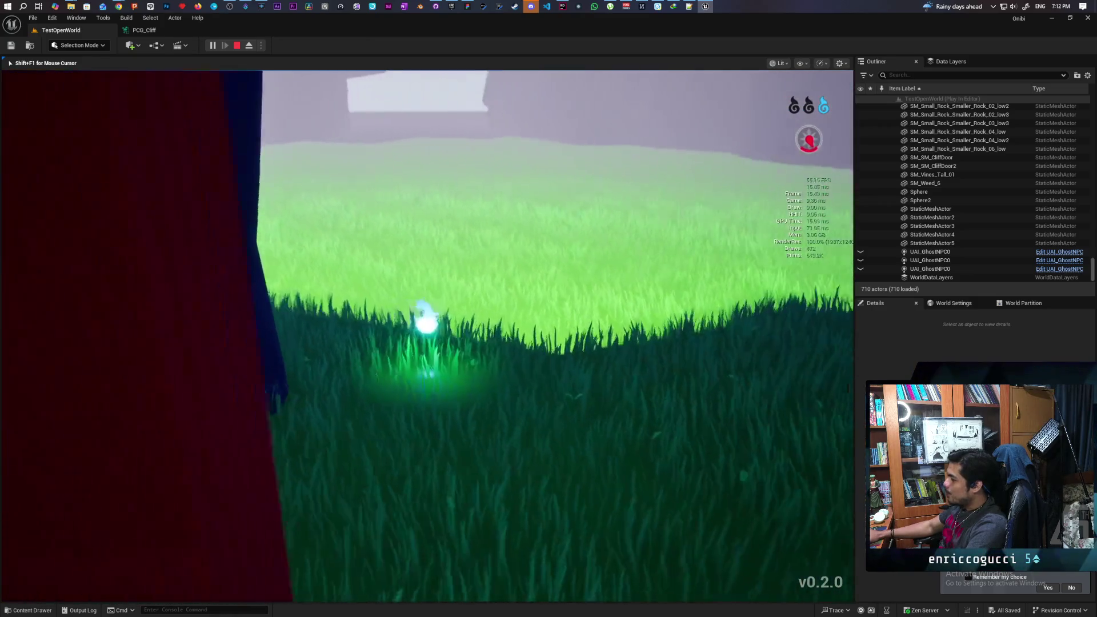
key("space")
key("space")
key("w")
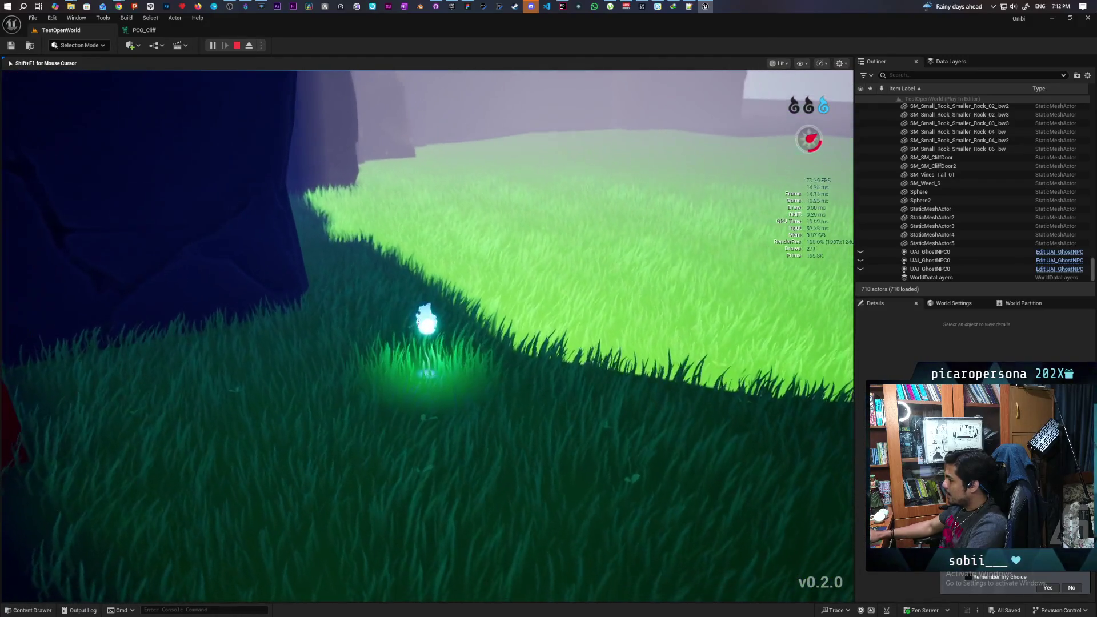
key("Escape")
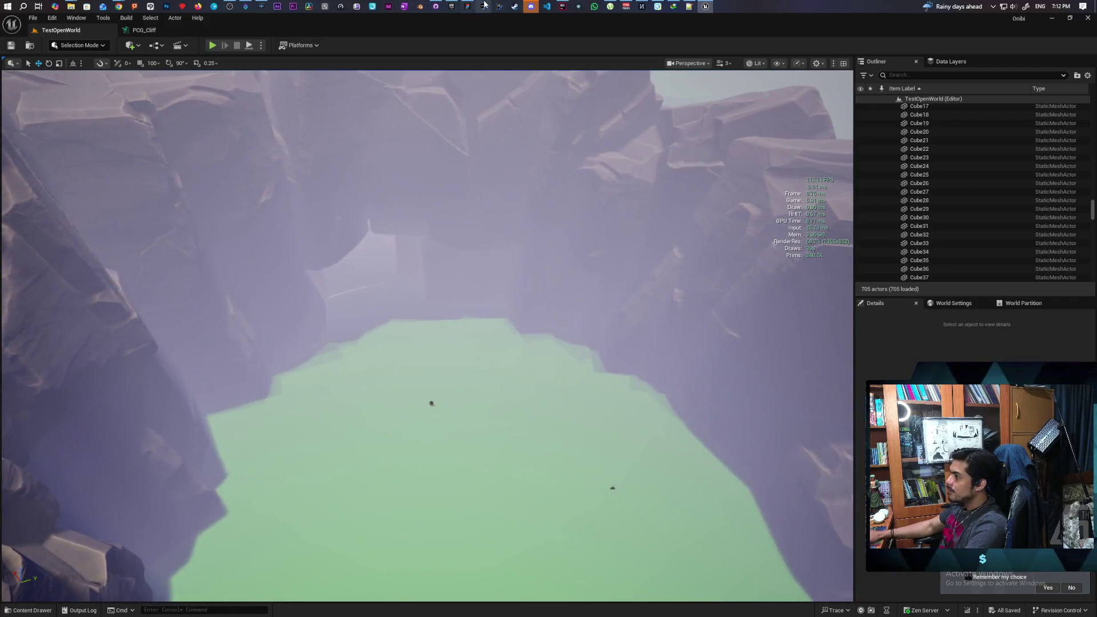
Switch to the Onibi Mind Map whiteboard and scroll to the circular fountain room.
left_click(469, 6)
scroll(634, 94, "down", 3)
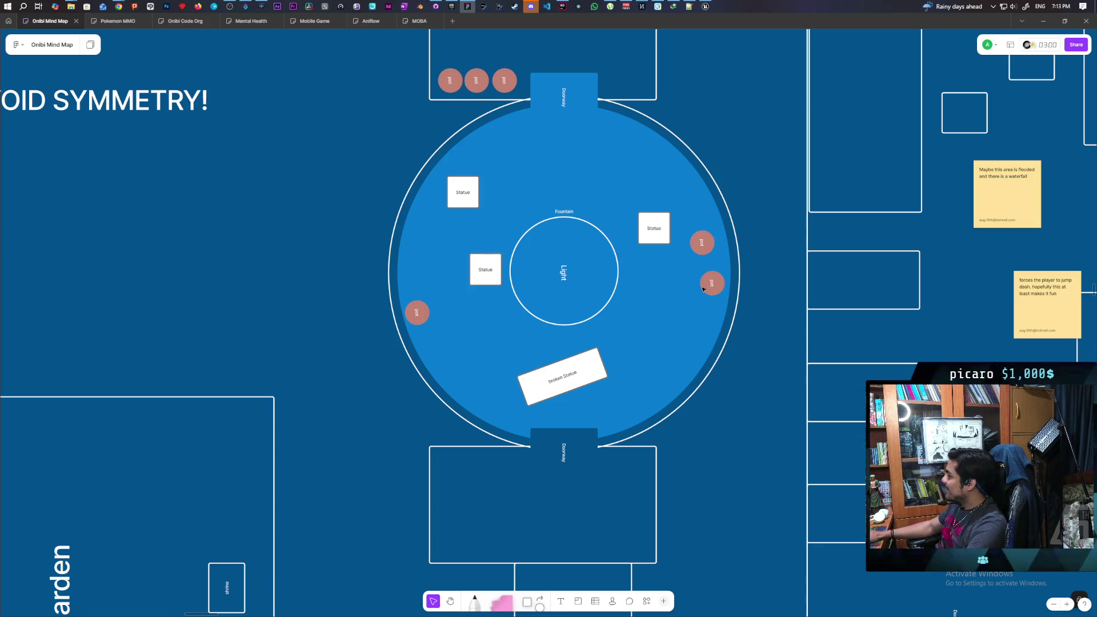
Pan and zoom the whiteboard around the Fountain room and the overall map layout.
mouse_move(745, 146)
left_mouse_down()
mouse_move(558, 257)
mouse_move(399, 284)
mouse_move(541, 203)
mouse_move(587, 192)
mouse_move(725, 225)
mouse_move(657, 210)
mouse_move(660, 202)
mouse_move(678, 239)
left_mouse_up()
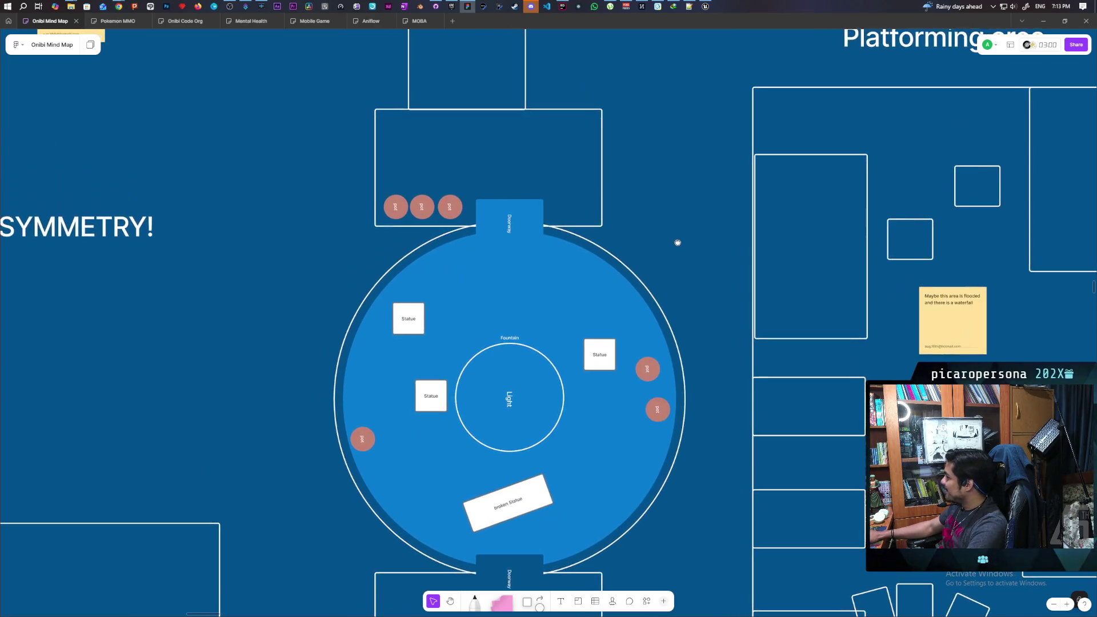
scroll(628, 240, "left", 3)
scroll(629, 240, "up", 2)
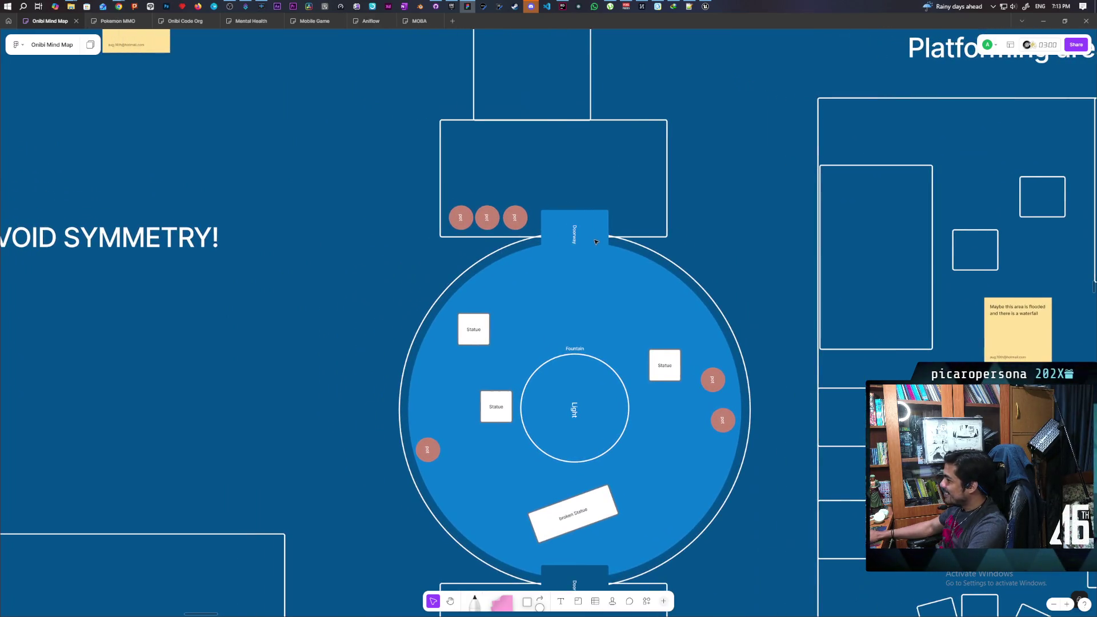
scroll(575, 256, "up", 3)
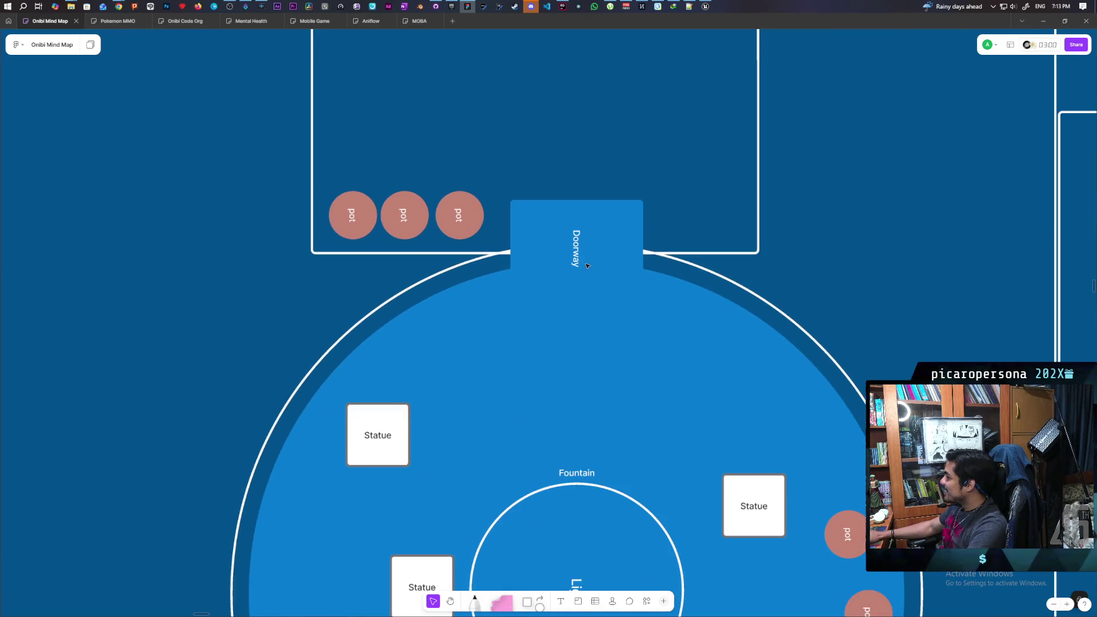
scroll(757, 108, "down", 4)
scroll(755, 274, "down", 5)
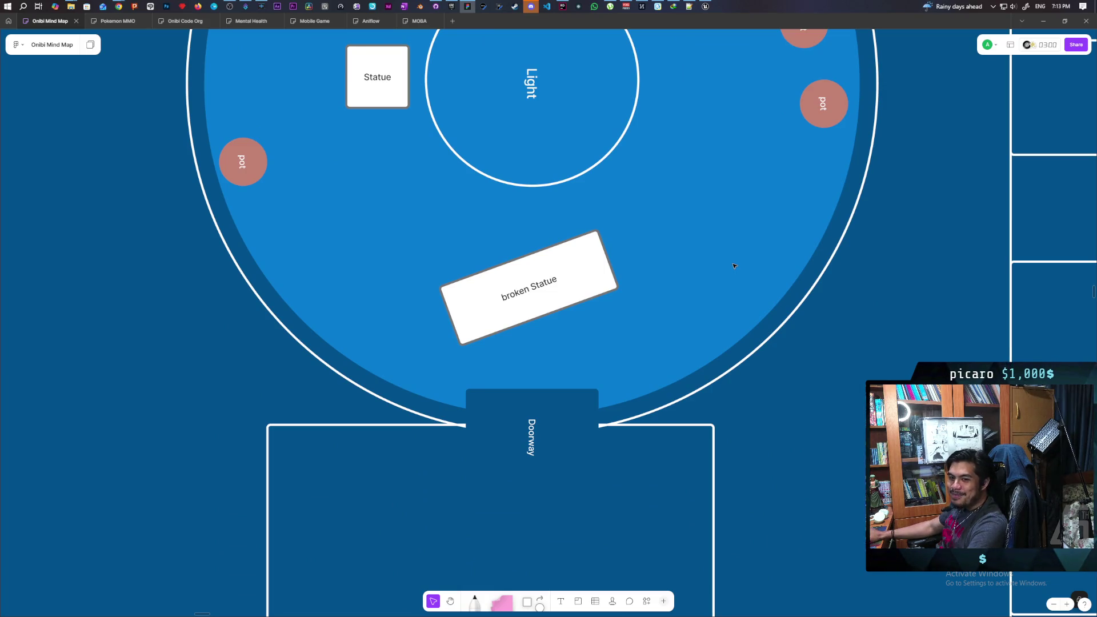
scroll(673, 250, "down", 3)
scroll(672, 249, "up", 3)
scroll(672, 249, "up", 6)
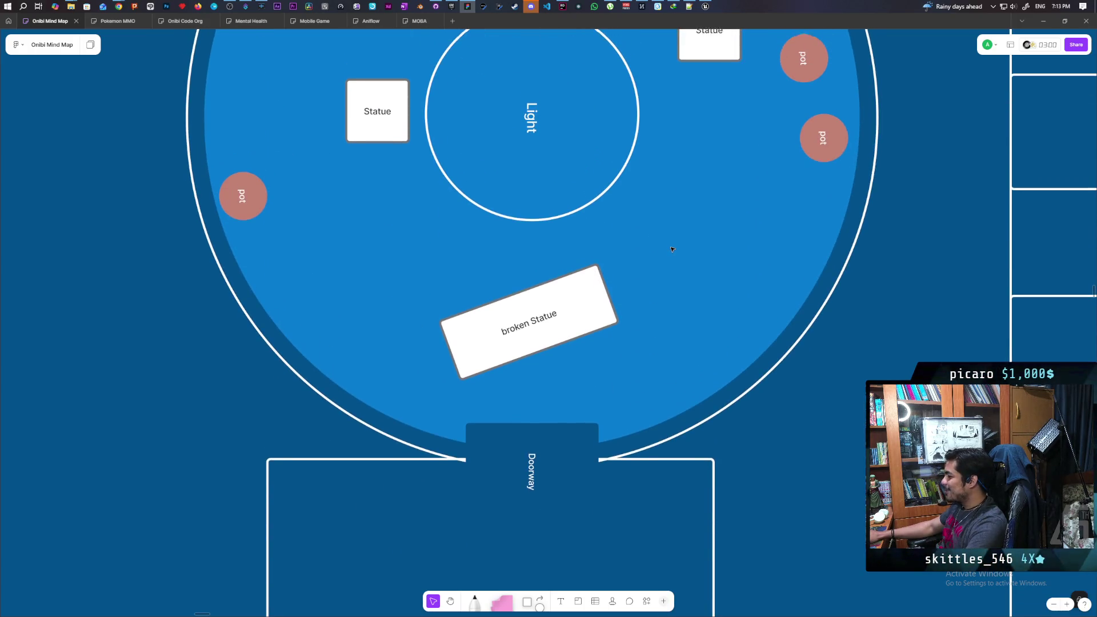
scroll(662, 238, "up", 4)
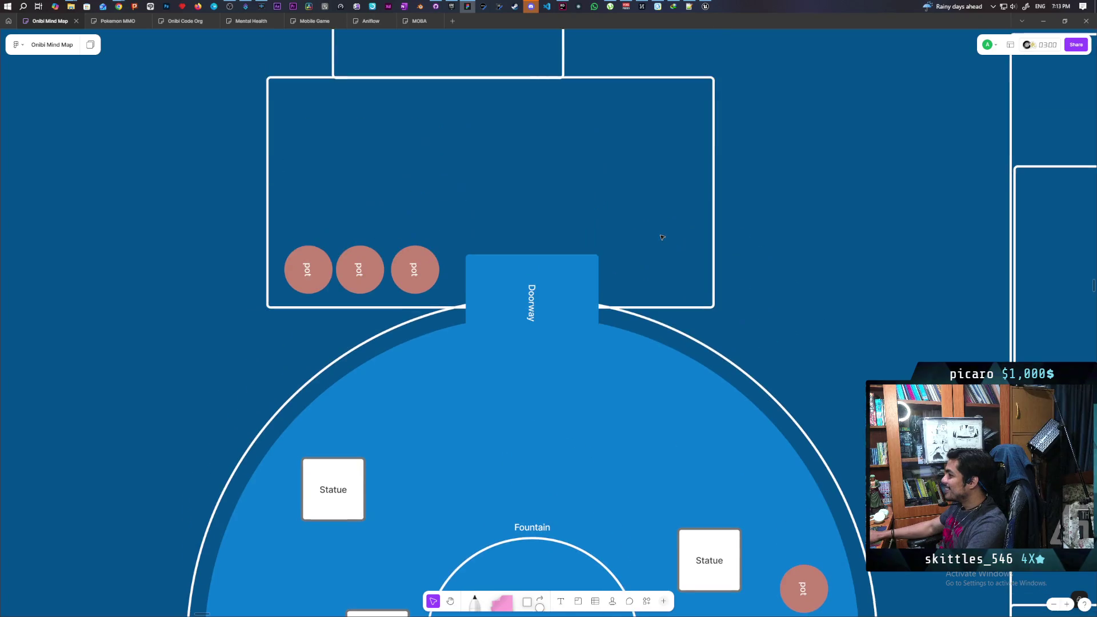
scroll(658, 249, "down", 3)
scroll(656, 251, "down", 6)
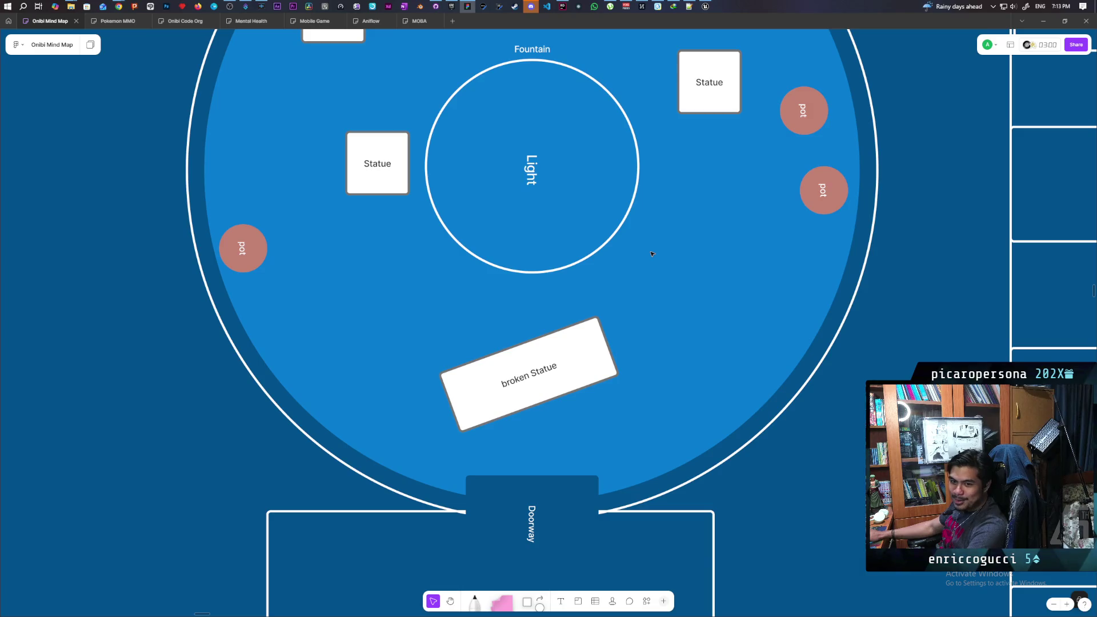
scroll(651, 254, "up", 1)
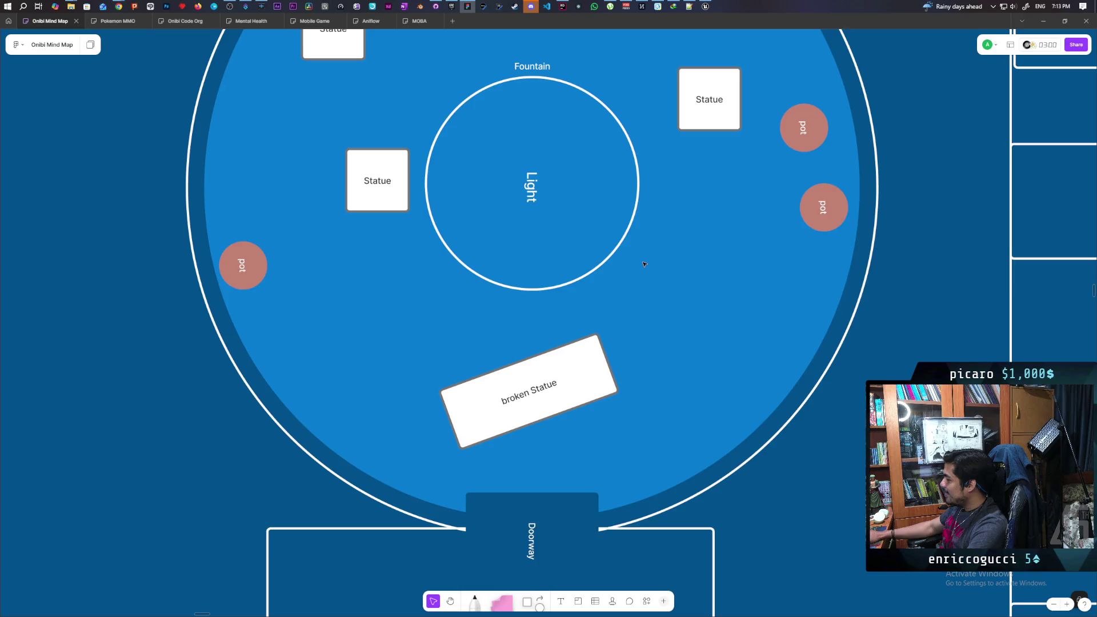
scroll(645, 262, "up", 5)
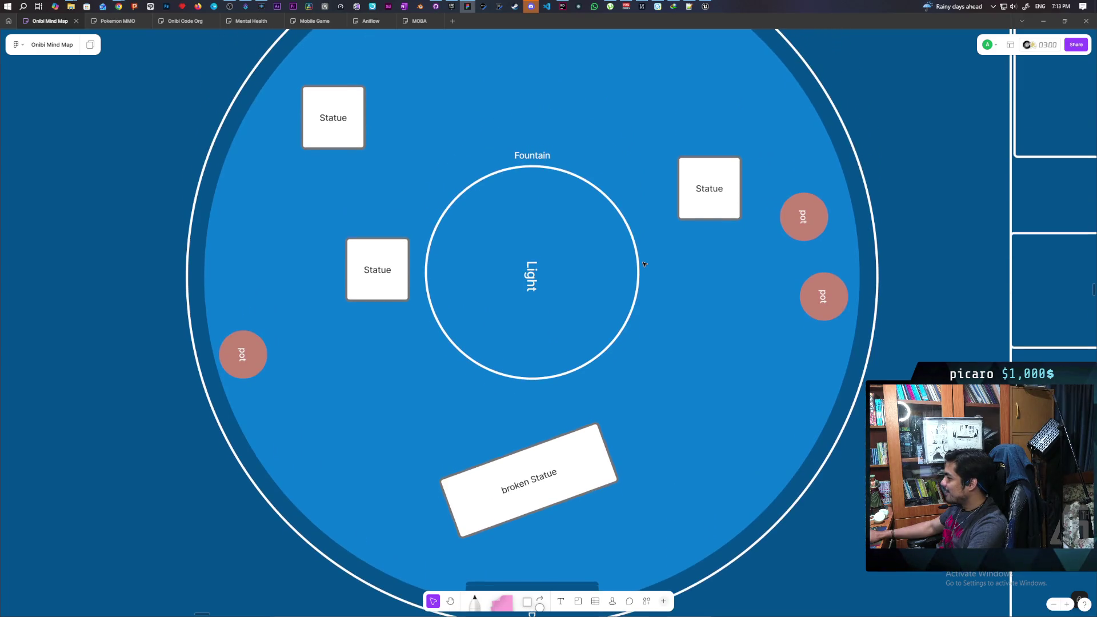
scroll(643, 264, "up", 10)
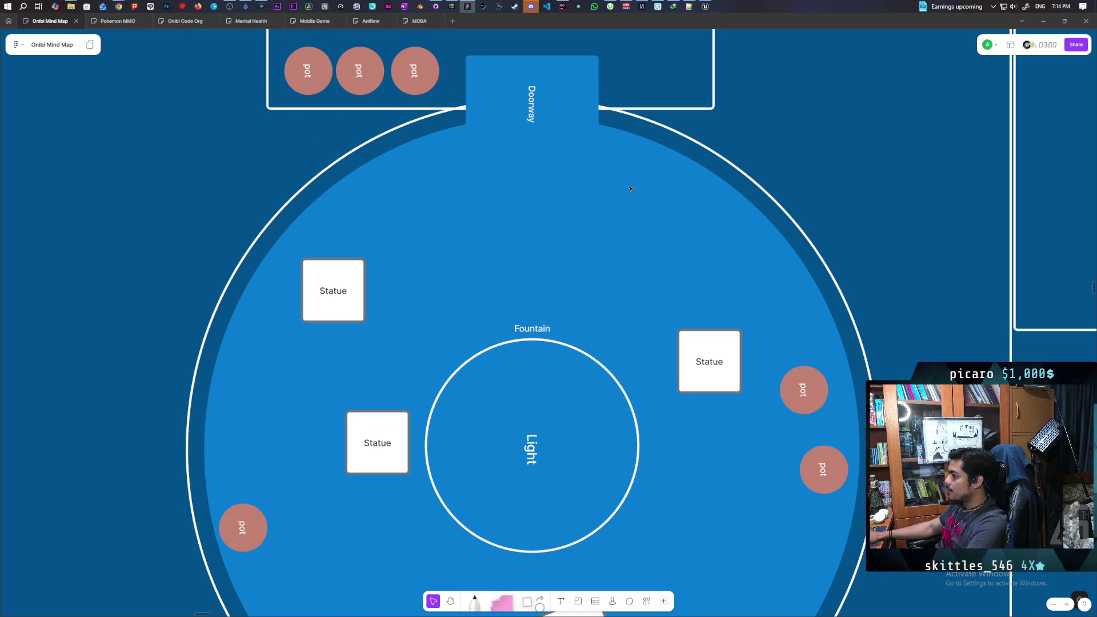
scroll(557, 184, "down", 10)
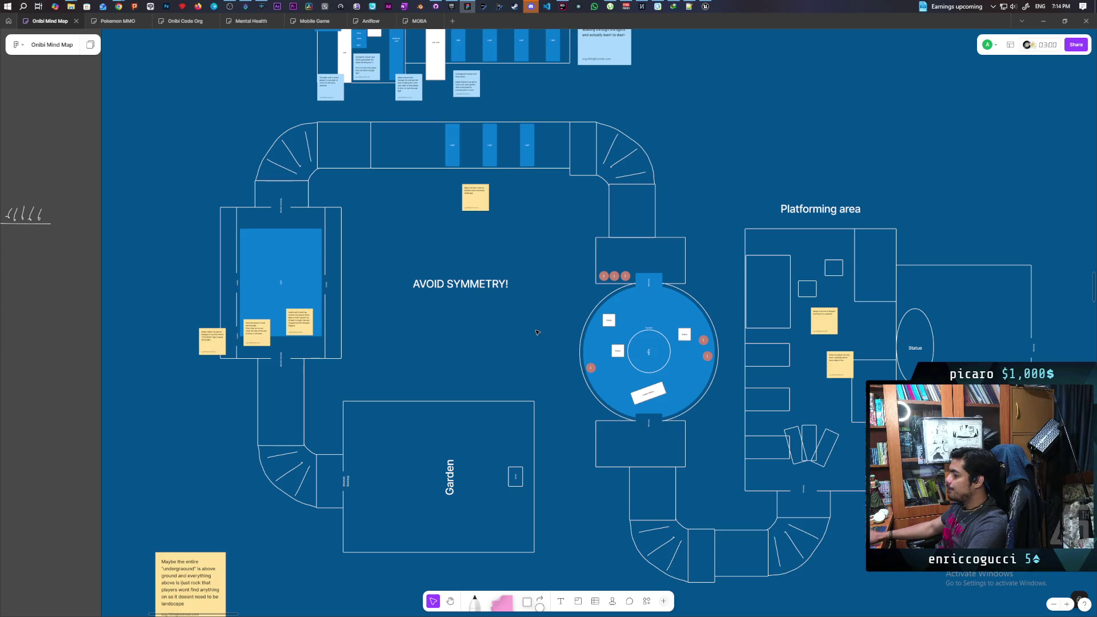
scroll(510, 279, "up", 1)
Marquee-select the Garden room and the top corridor block on the board.
mouse_move(374, 120)
left_mouse_down()
mouse_move(570, 190)
mouse_move(563, 184)
left_mouse_up()
left_click(369, 387)
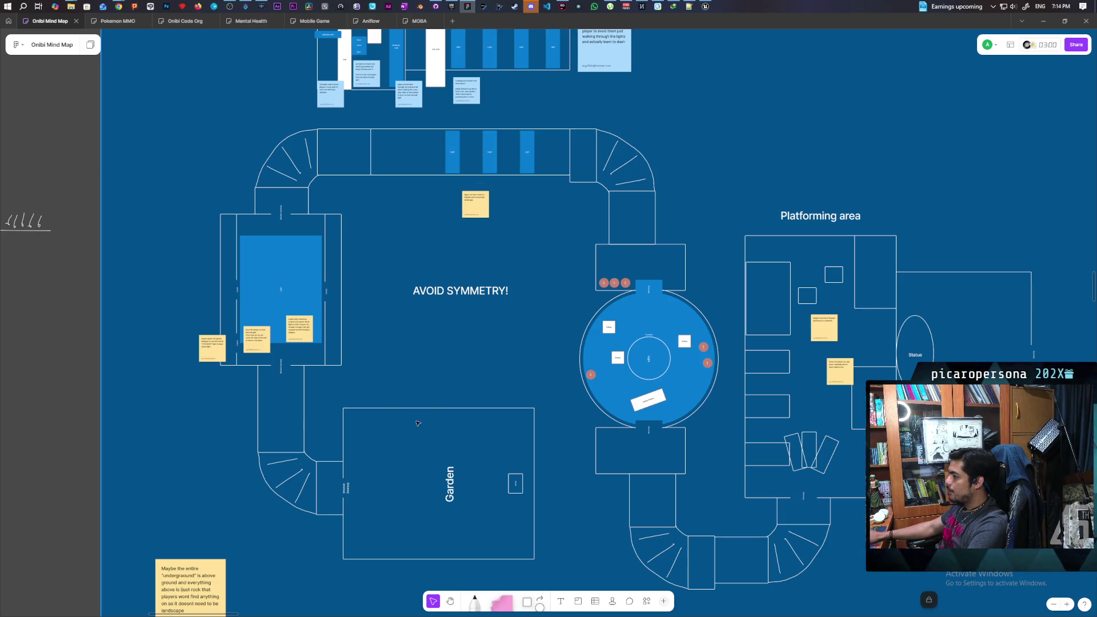
left_click_drag(369, 388, 513, 564)
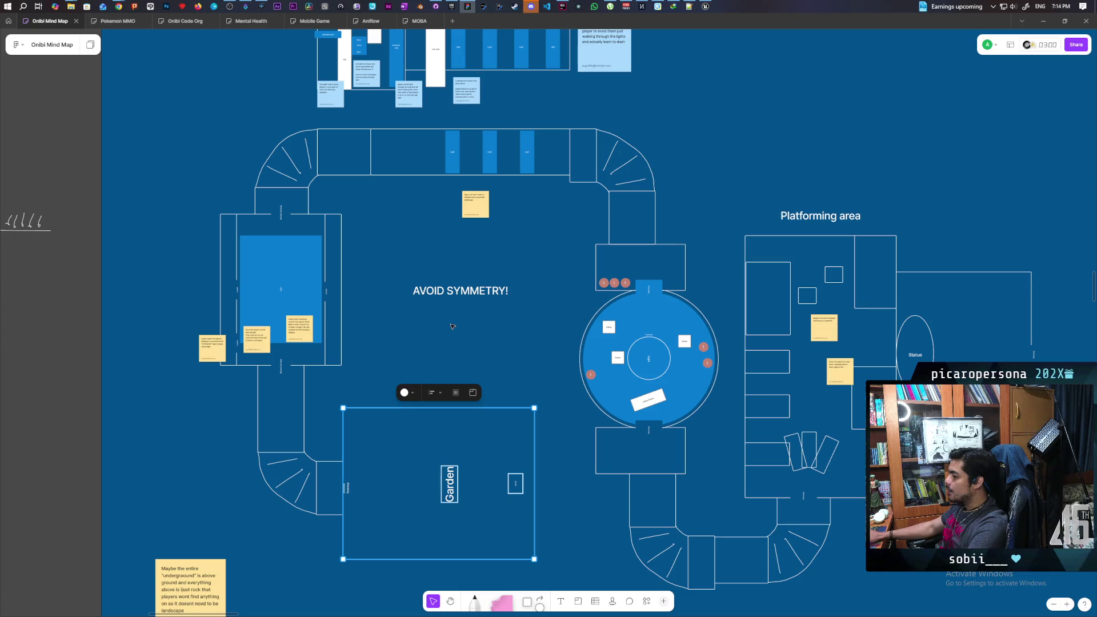
left_click(405, 321)
left_click_drag(341, 120, 597, 186)
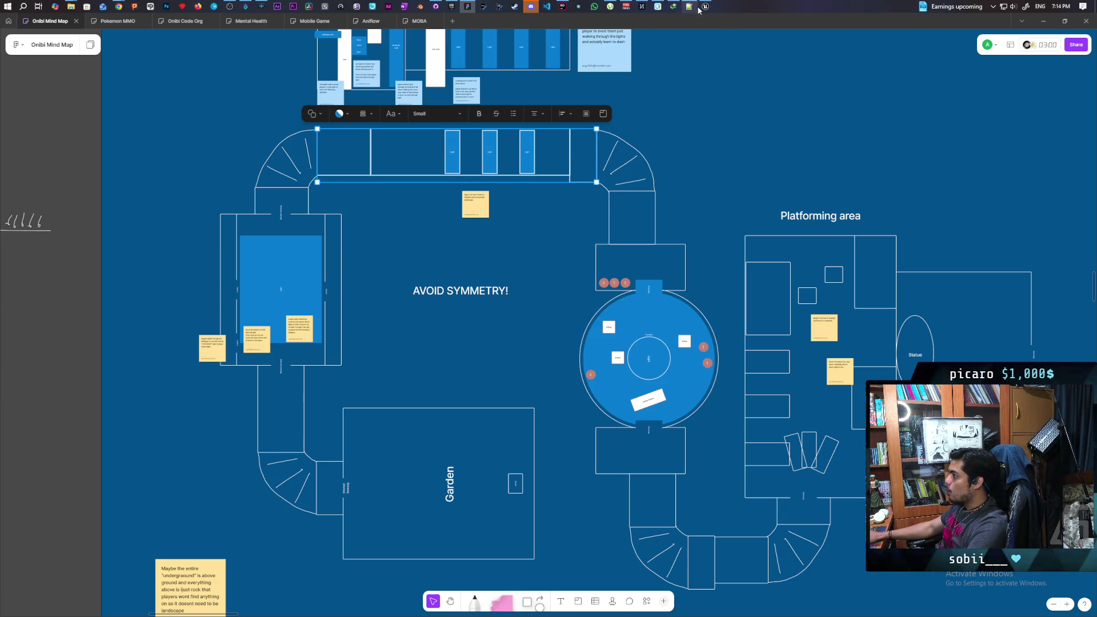
Back in the Unreal level, fly the view through the purple corridor.
left_click(705, 6)
mouse_move(648, 142)
left_mouse_down()
mouse_move(600, 171)
mouse_move(577, 148)
mouse_move(551, 174)
mouse_move(517, 174)
left_mouse_up()
mouse_move(289, 395)
left_mouse_down()
mouse_move(11, 396)
mouse_move(429, 507)
left_mouse_up()
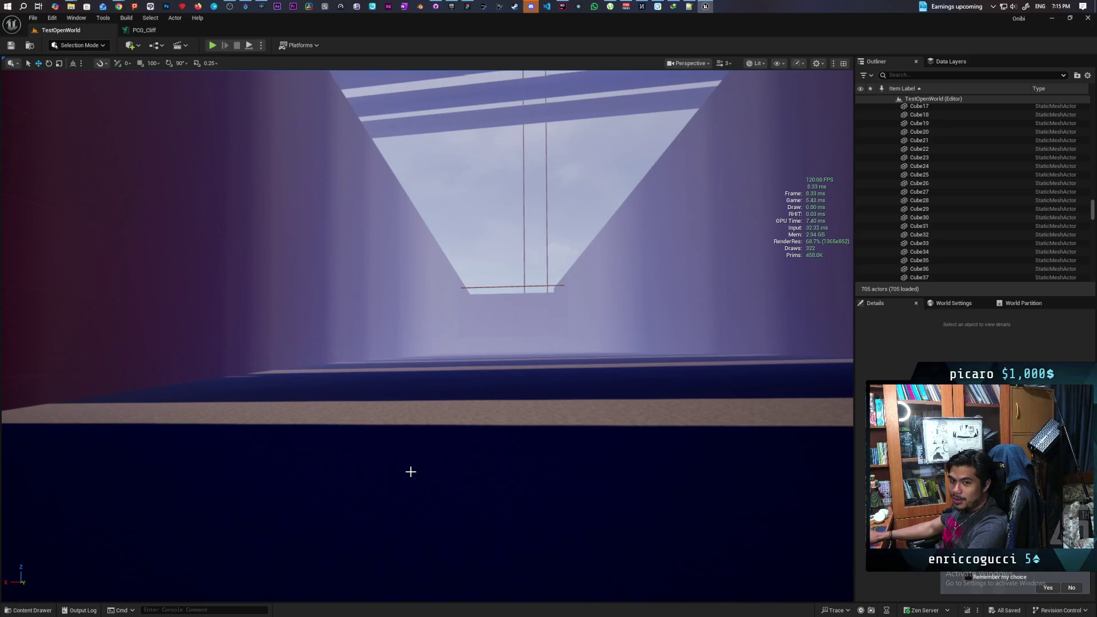
Look around the player start flag and tilt up along the tall purple cliff wall.
mouse_move(372, 470)
left_mouse_down()
mouse_move(286, 471)
mouse_move(229, 445)
mouse_move(206, 457)
mouse_move(205, 445)
mouse_move(376, 476)
left_mouse_up()
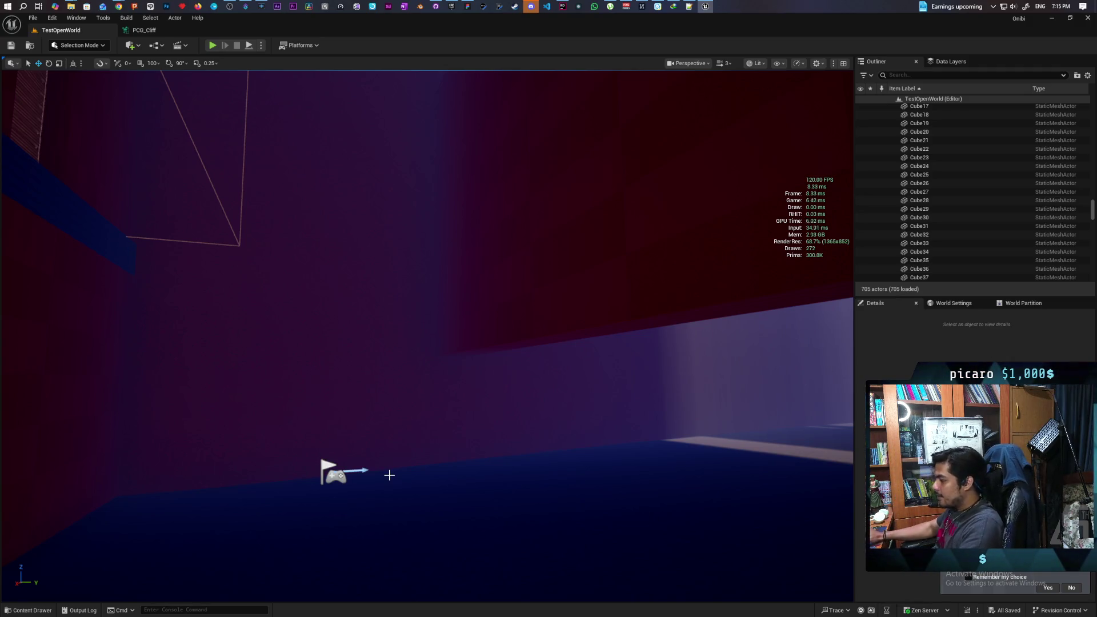
mouse_move(414, 453)
left_mouse_down()
mouse_move(400, 371)
mouse_move(411, 486)
mouse_move(422, 445)
mouse_move(411, 452)
mouse_move(412, 400)
mouse_move(417, 468)
mouse_move(435, 434)
mouse_move(411, 437)
left_mouse_up()
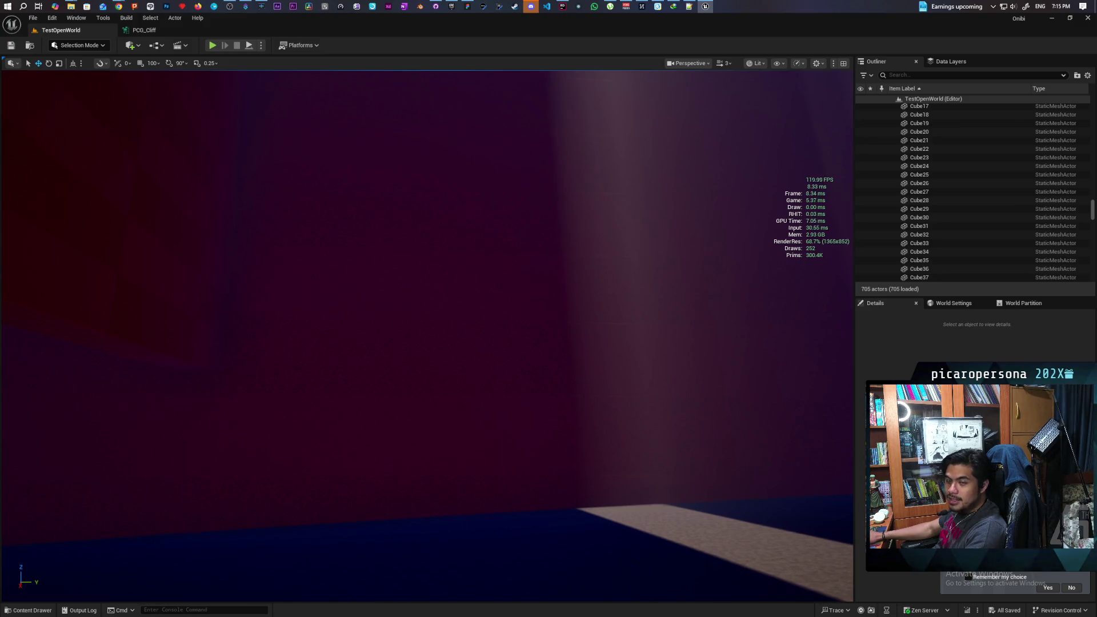
mouse_move(398, 401)
left_mouse_down()
mouse_move(398, 377)
mouse_move(398, 401)
mouse_move(403, 387)
left_mouse_up()
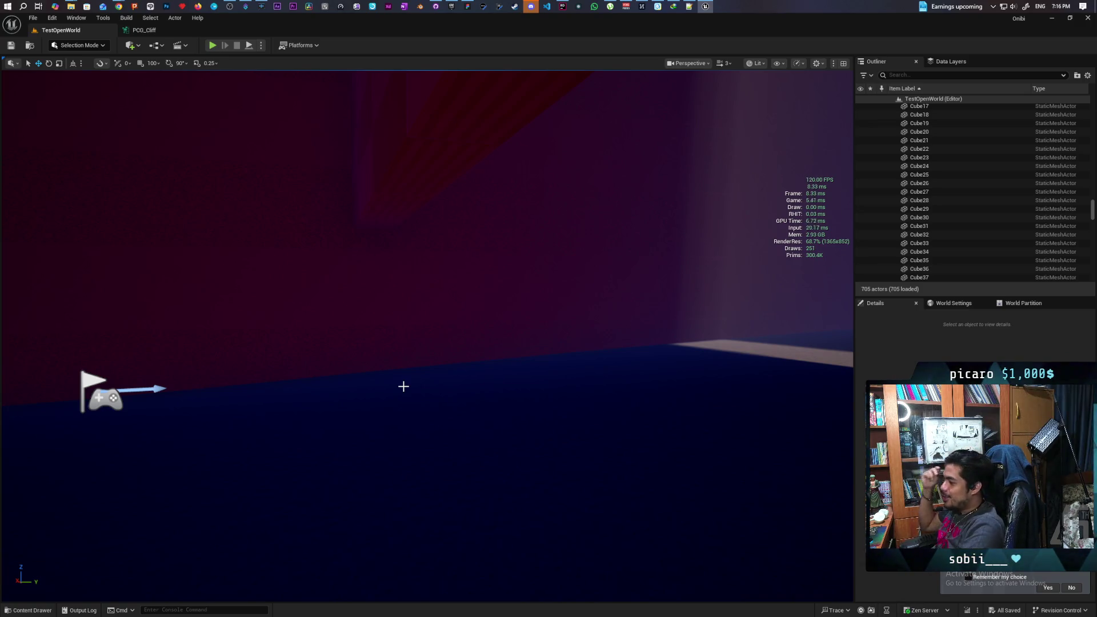
mouse_move(380, 318)
left_mouse_down()
mouse_move(371, 286)
mouse_move(382, 312)
mouse_move(392, 303)
mouse_move(383, 314)
mouse_move(360, 285)
mouse_move(380, 283)
mouse_move(323, 283)
mouse_move(342, 283)
left_mouse_up()
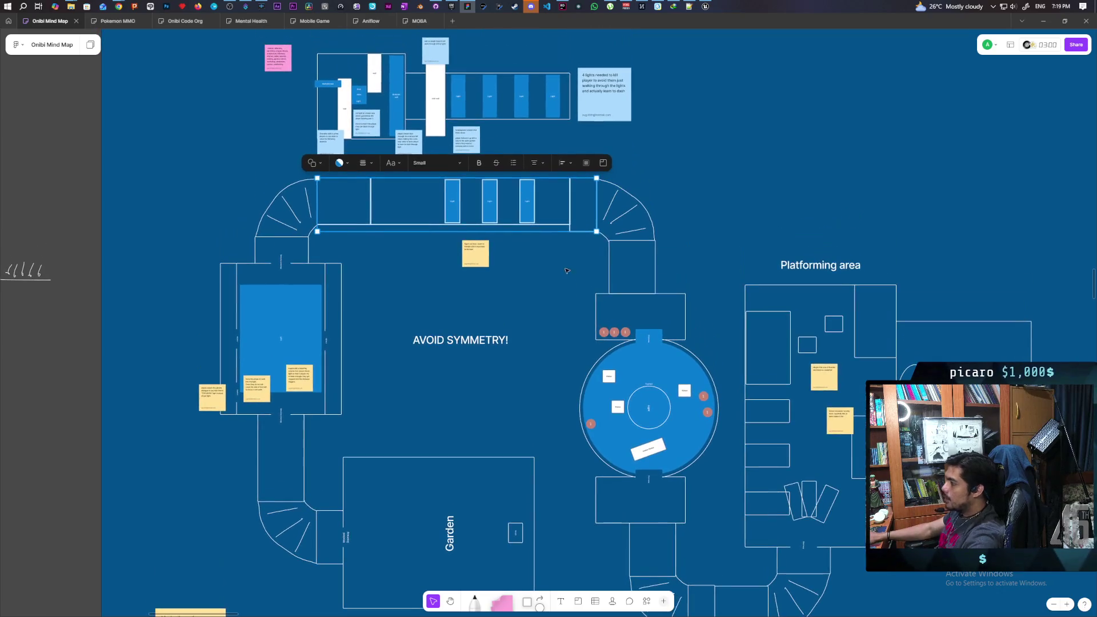
Duplicate the yellow sticky note, enlarge the copy, and write 'Possess pot earlier around this point with more climbing'.
scroll(559, 229, "up", 5)
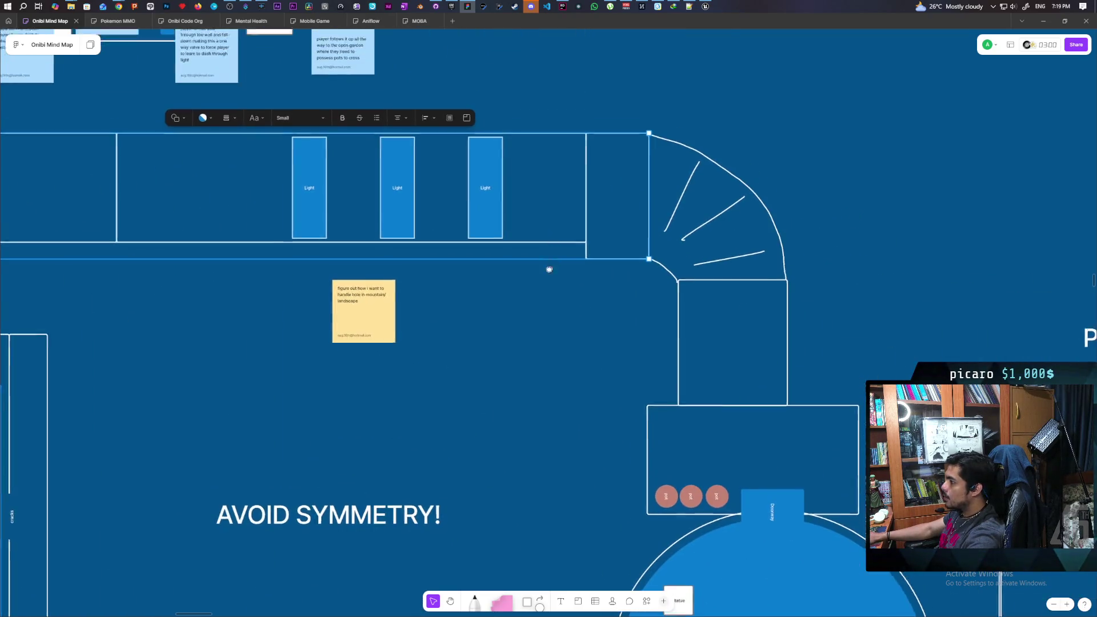
left_click(374, 400)
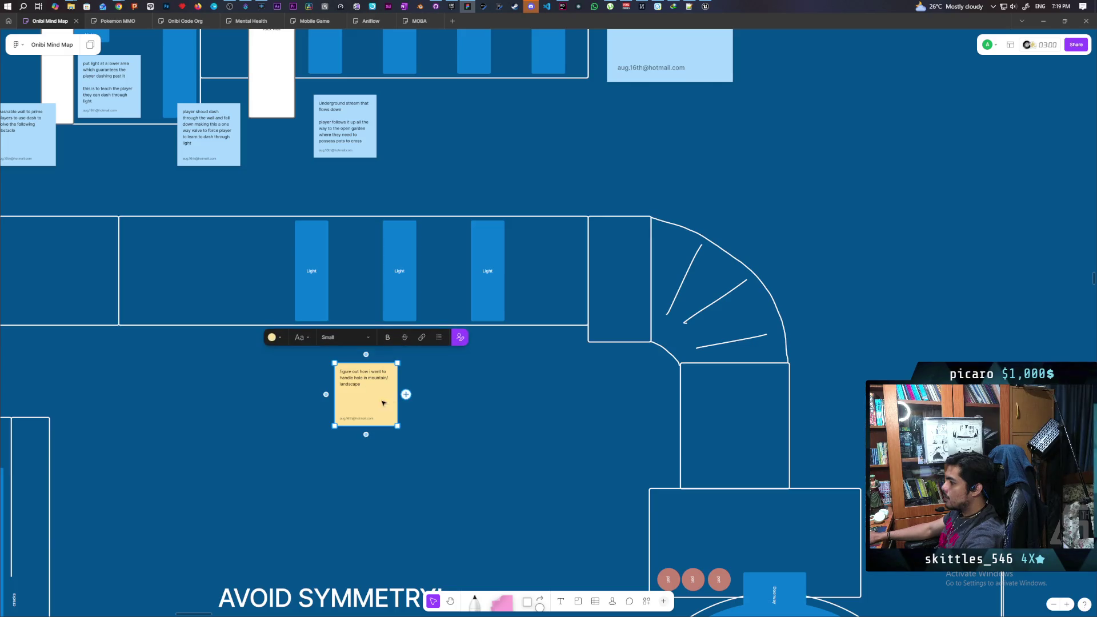
mouse_move(369, 403)
left_mouse_down("alt")
mouse_move(579, 413)
mouse_move(552, 394)
mouse_move(640, 476)
left_mouse_up("alt")
left_click_drag(588, 426, 551, 434)
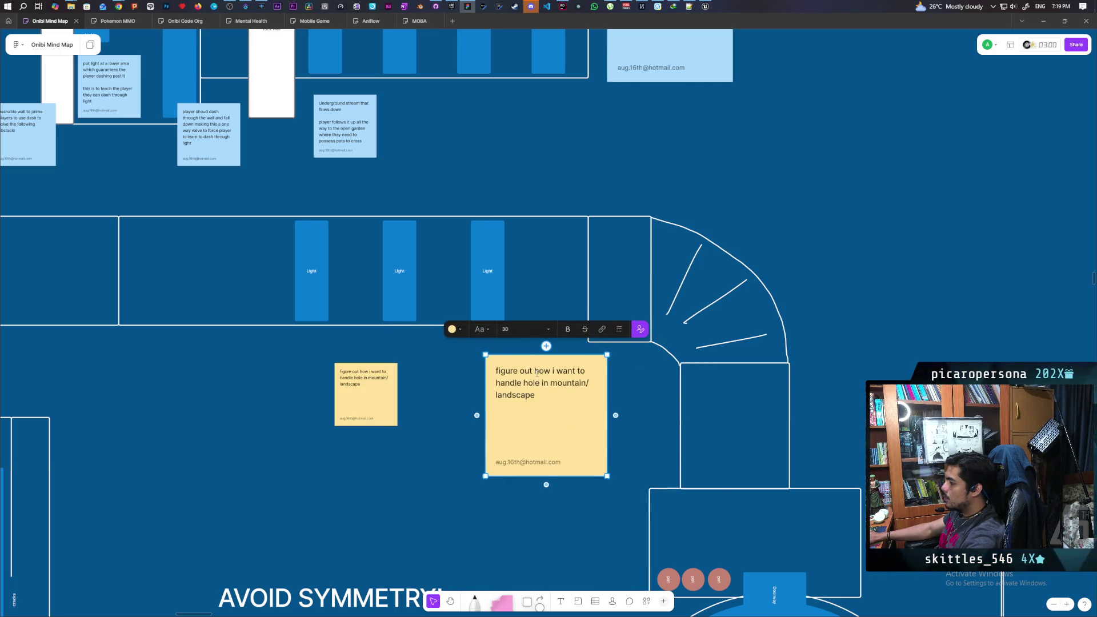
double_click(552, 403)
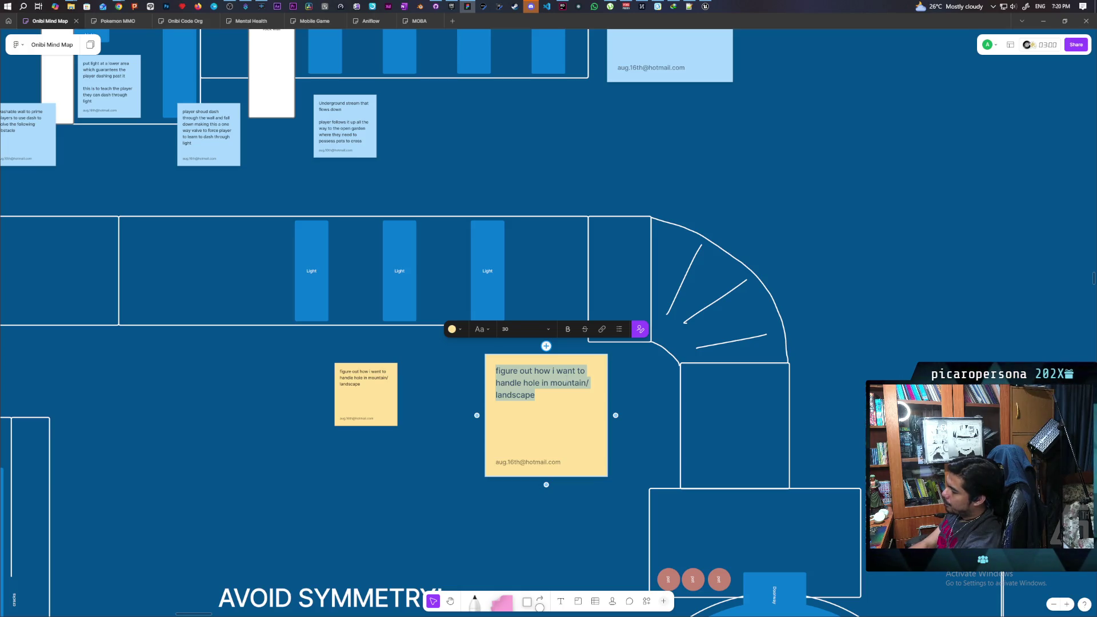
type("POs")
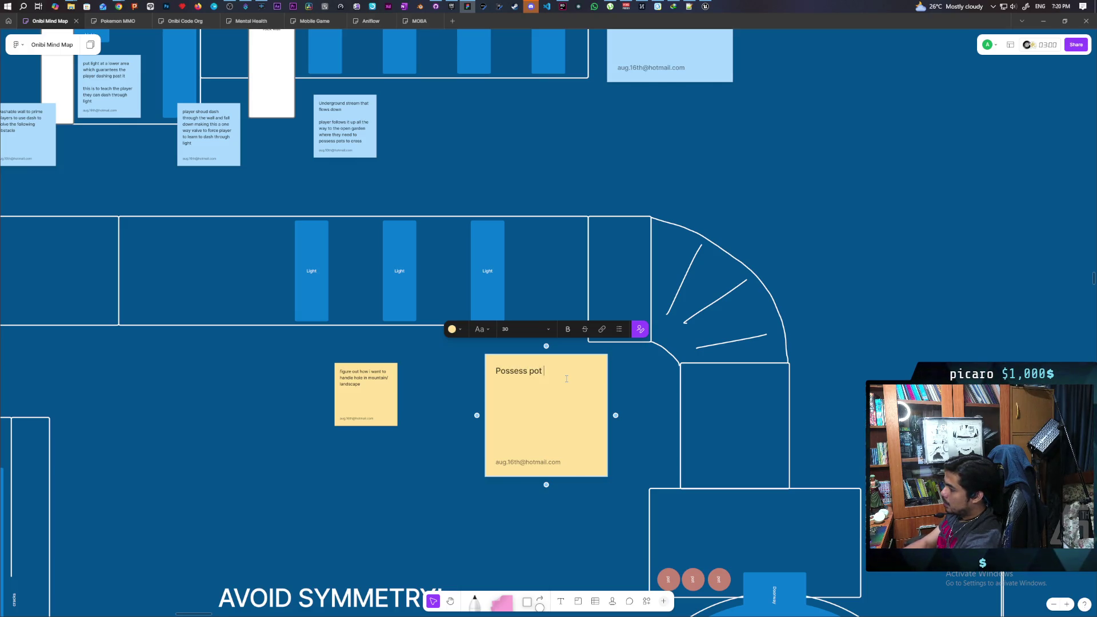
type("l")
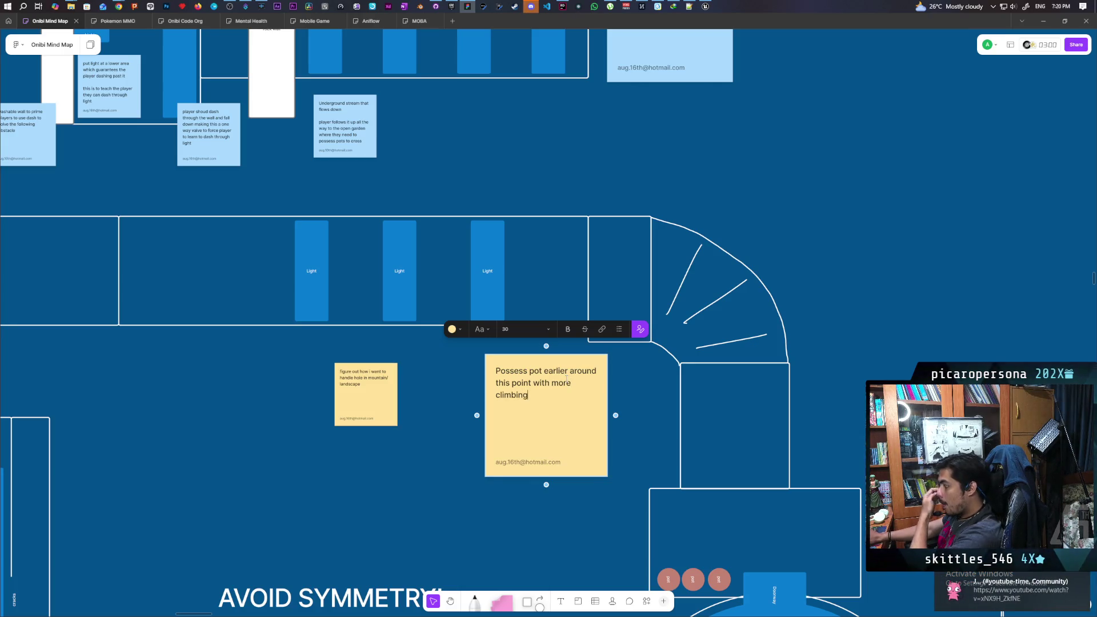
left_click(809, 496)
Open youtube-time from the notification, keep the current audio device, and mark Aniflow Interactive as read.
left_click(963, 587)
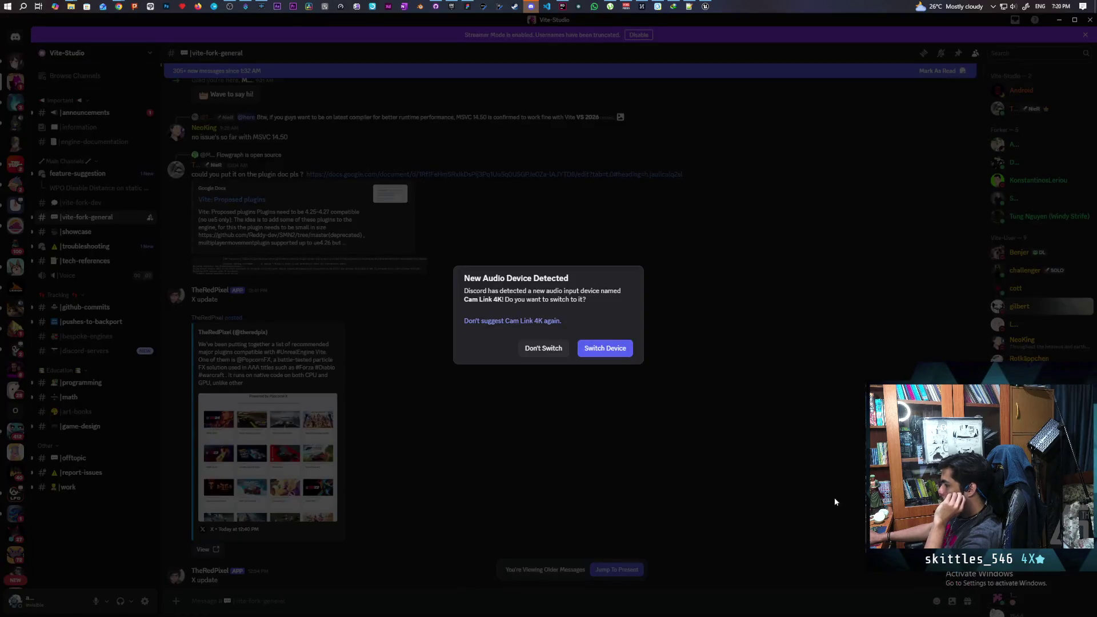
left_click(564, 212)
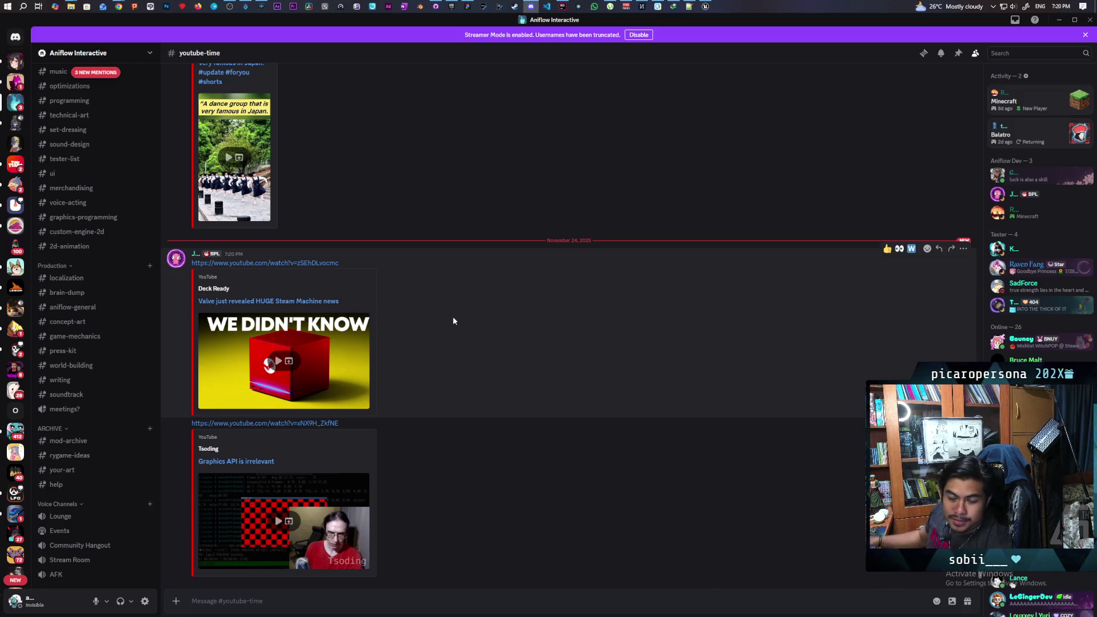
right_click(19, 108)
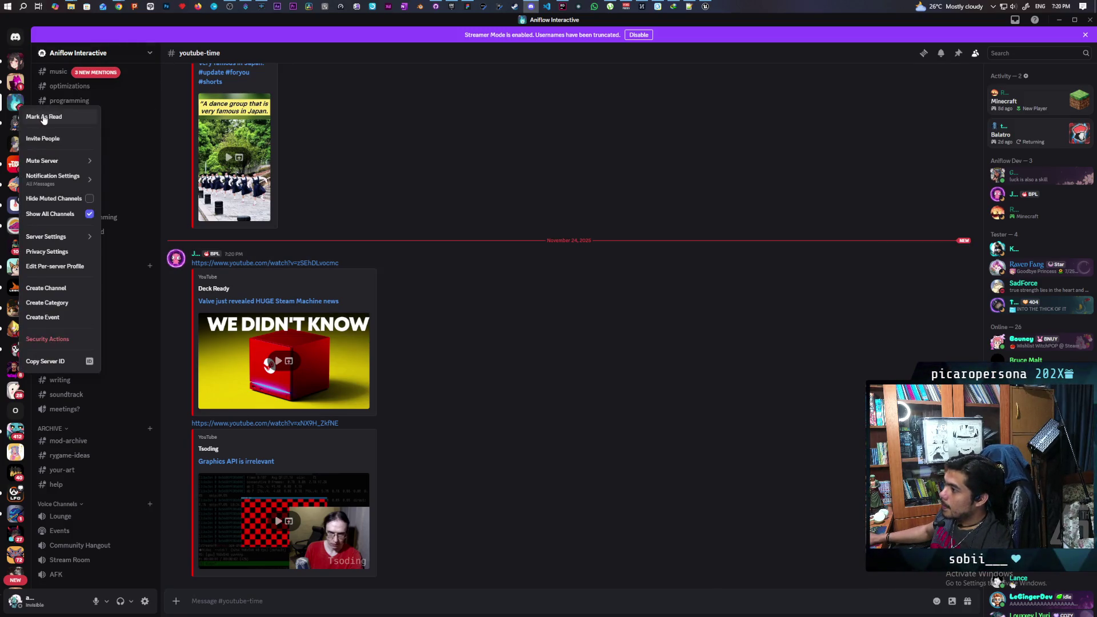
left_click(44, 117)
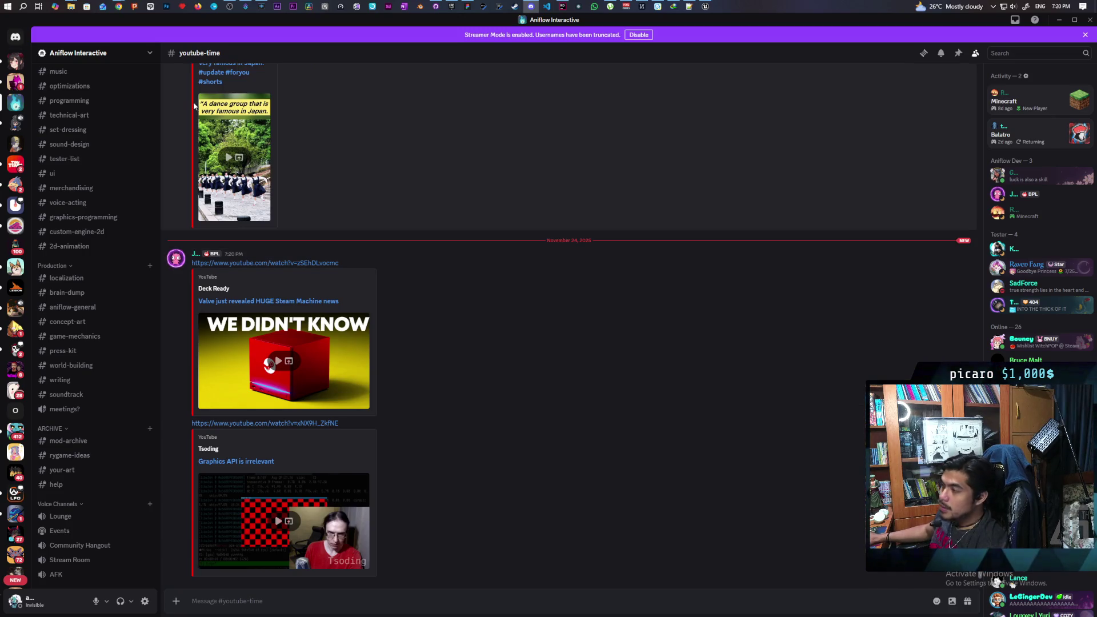
mouse_move(118, 6)
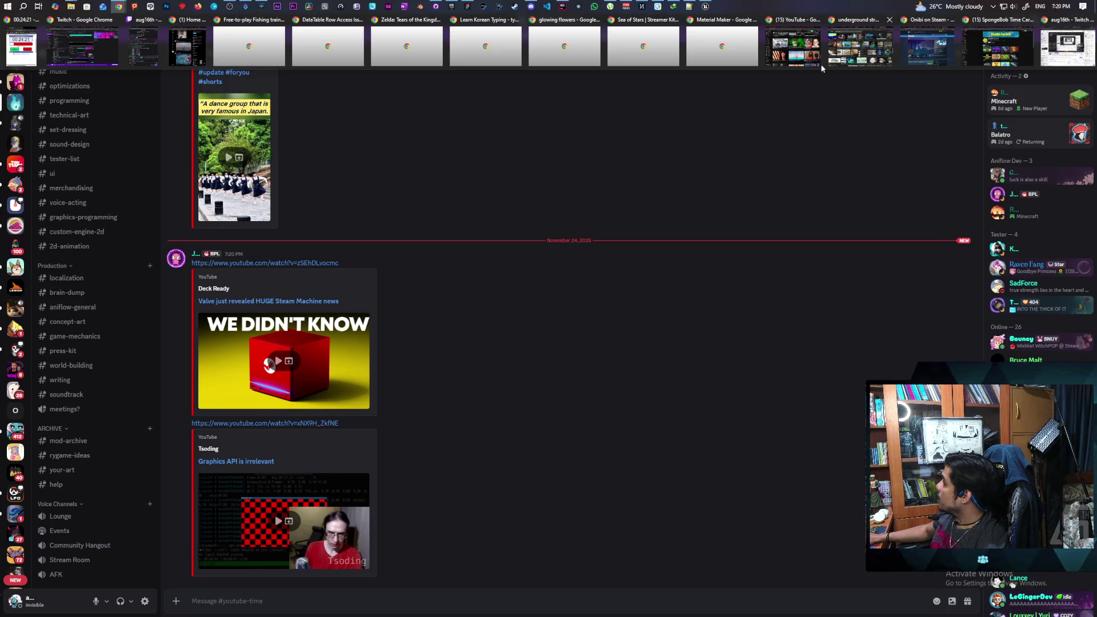
Open the 'Valve reveals Steam Machine Pro plan!' video tab in a maximized Chrome window and play it.
left_click(793, 45)
mouse_move(454, 26)
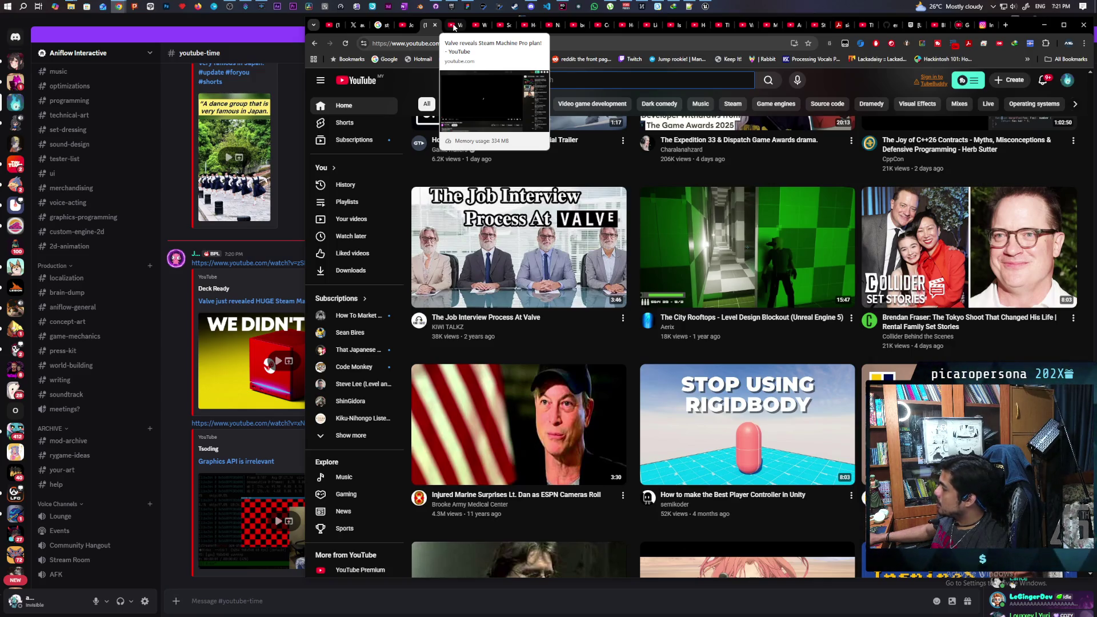
left_click(454, 27)
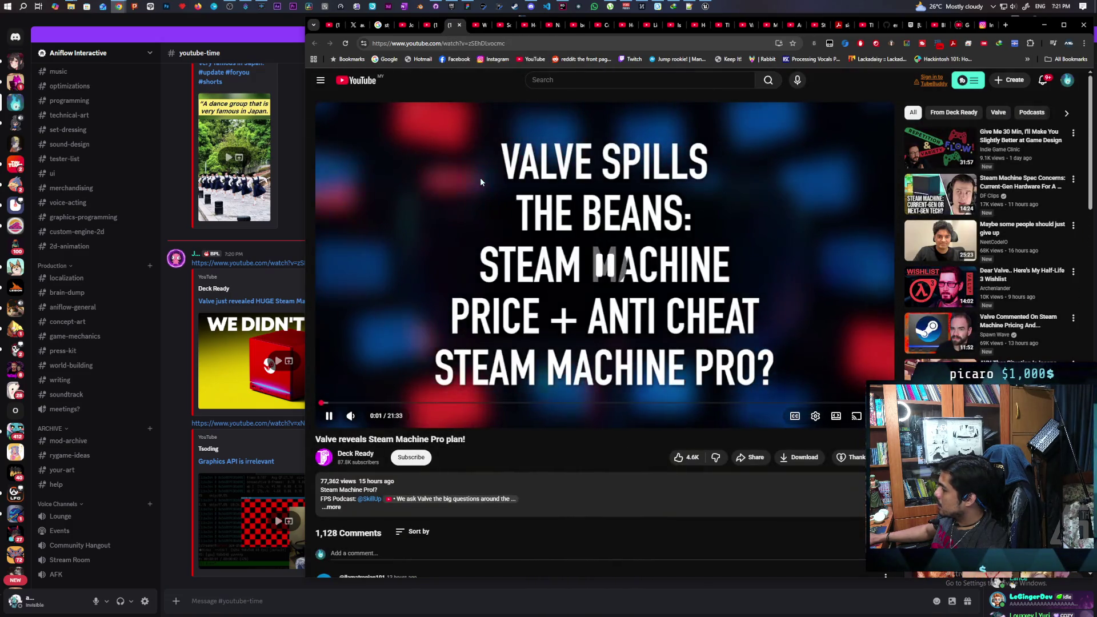
left_click(1064, 25)
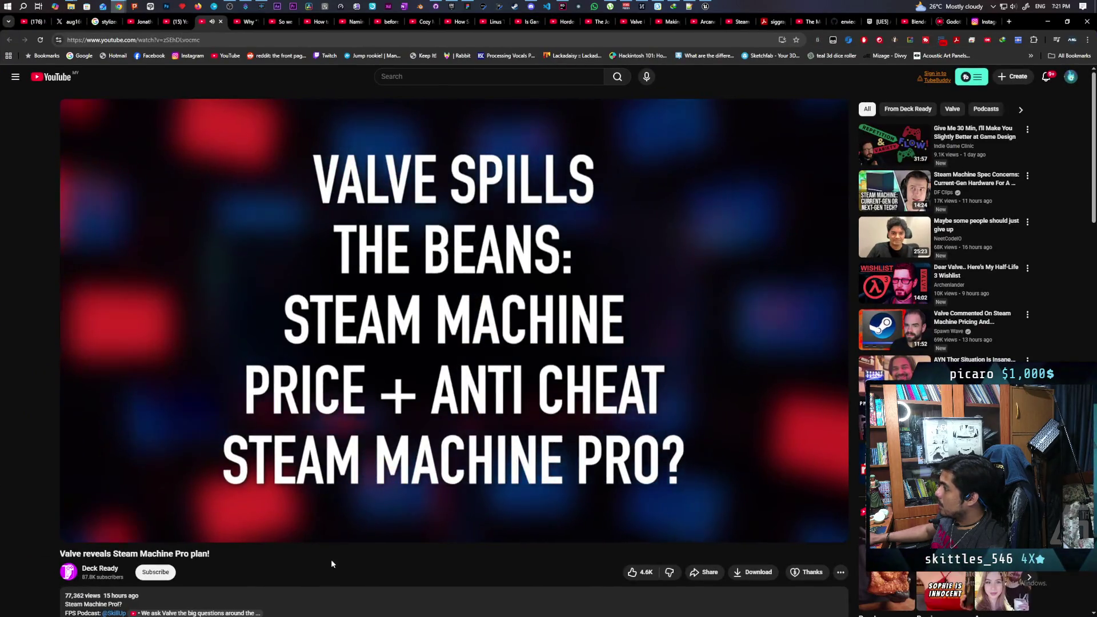
left_click(450, 379)
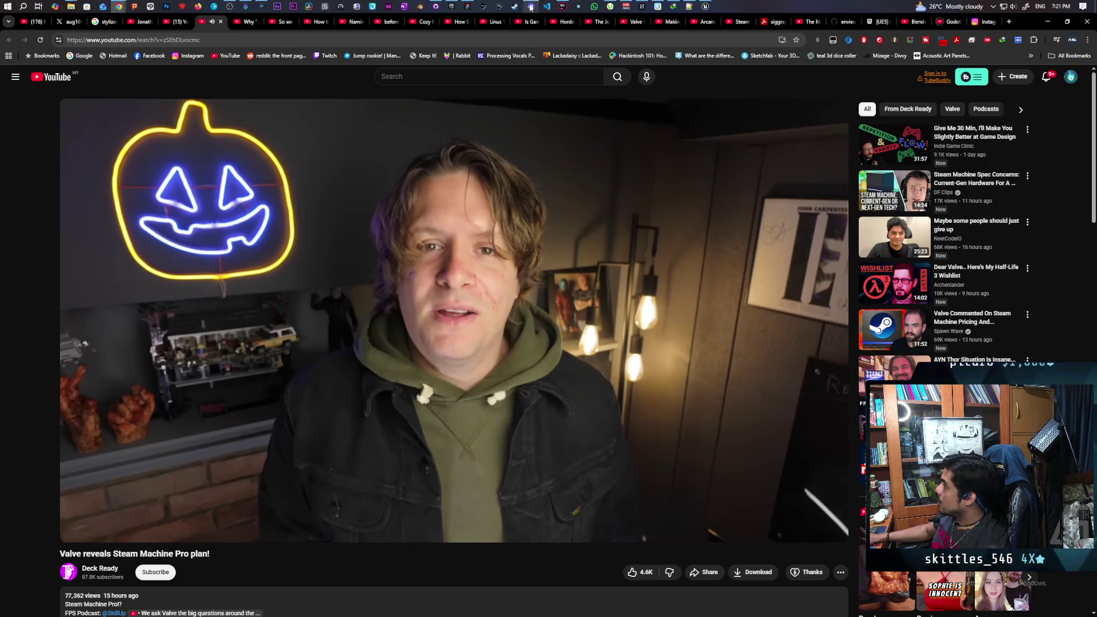
After a brief look at Discord, resume the video and skip ahead to about 1:09.
mouse_move(534, 6)
left_click(541, 36)
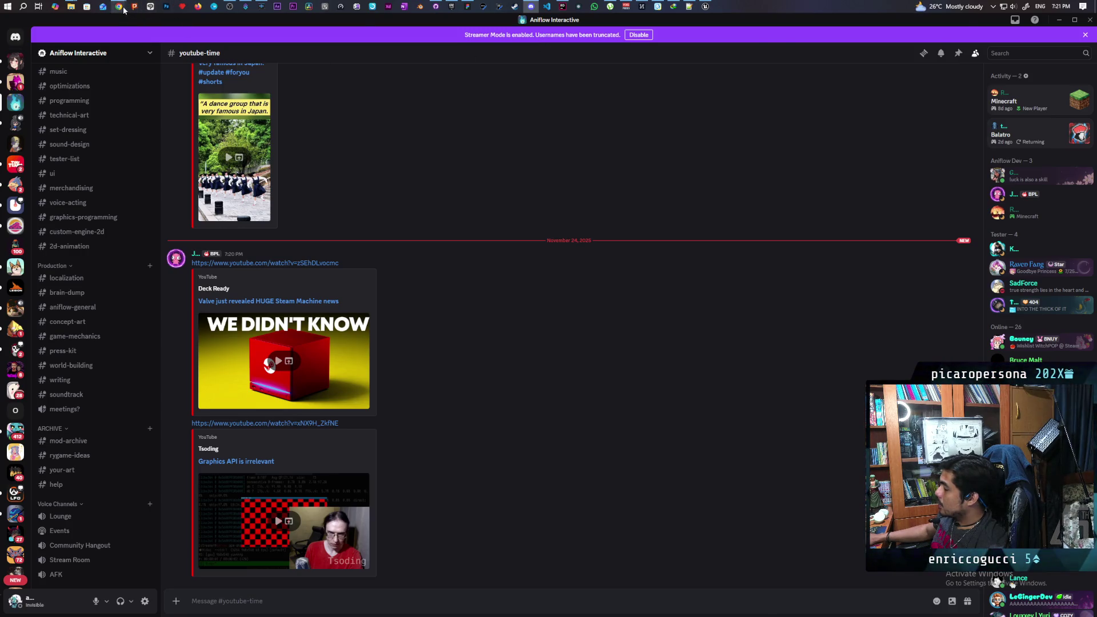
mouse_move(124, 9)
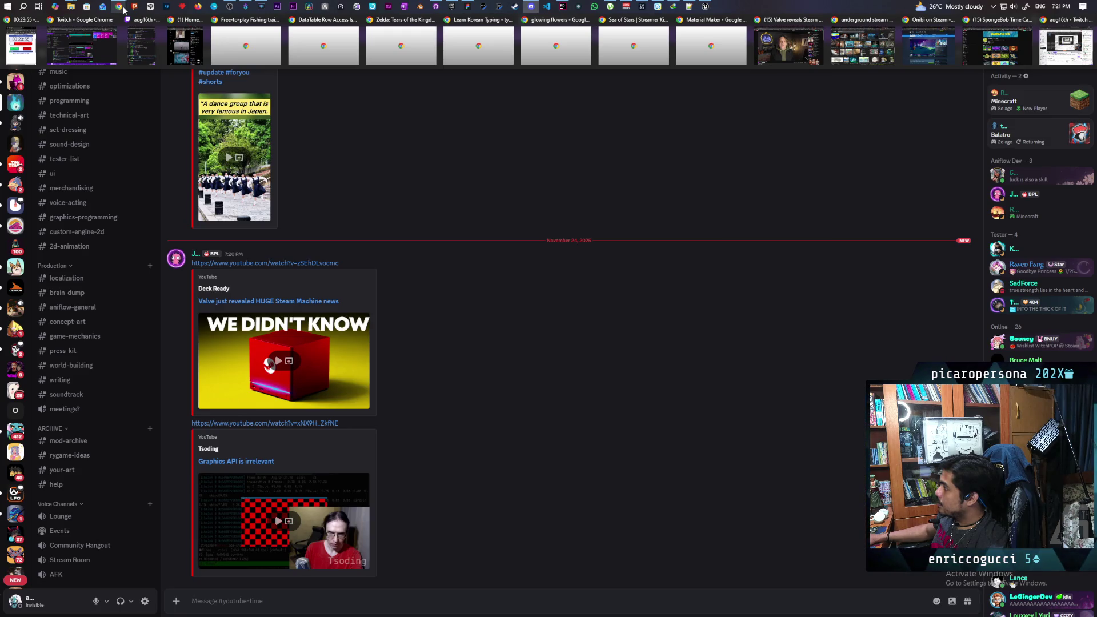
left_click(790, 45)
left_click(314, 130)
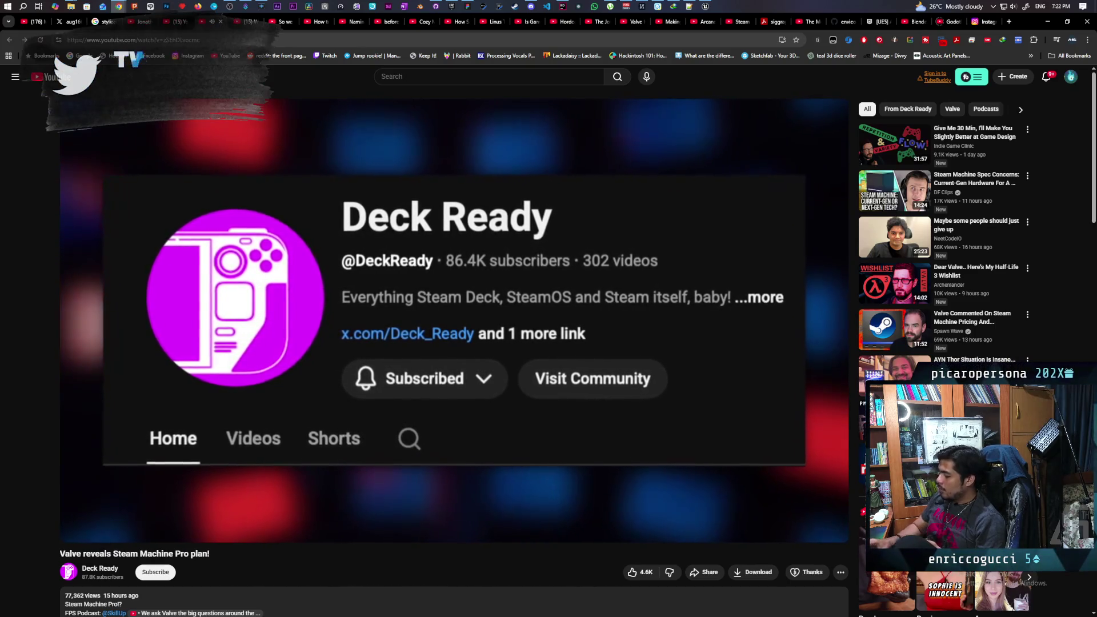
key("Right")
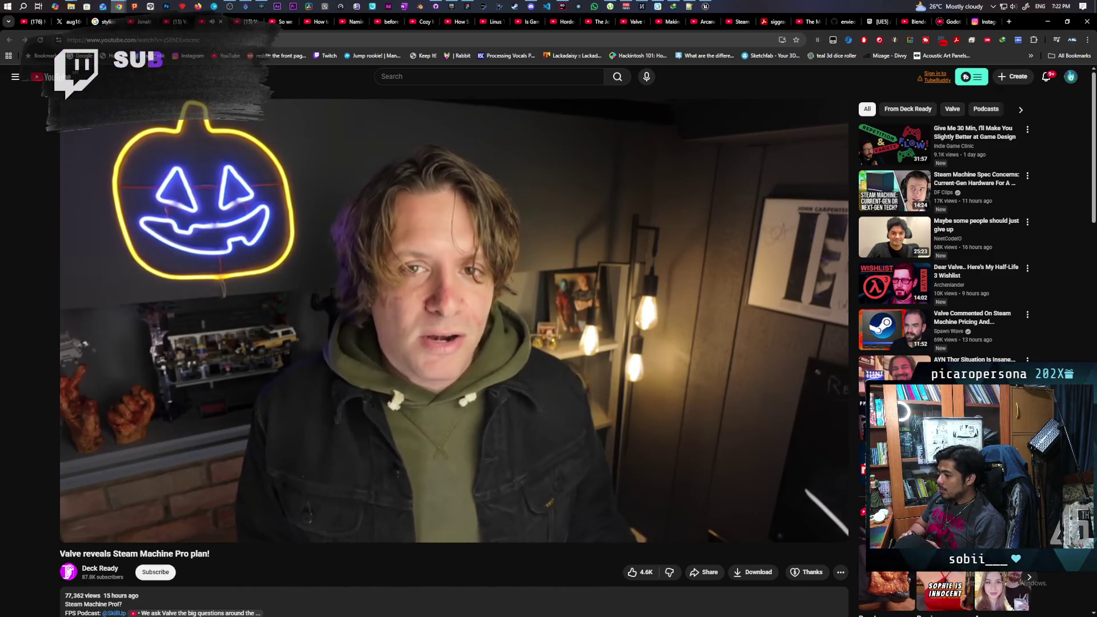
key("Right")
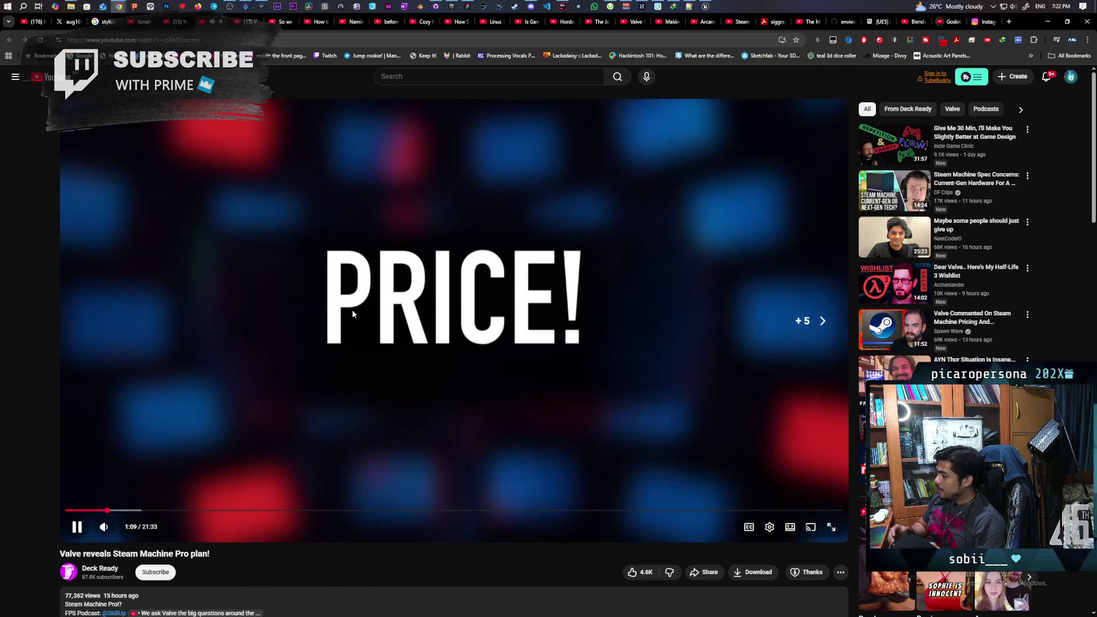
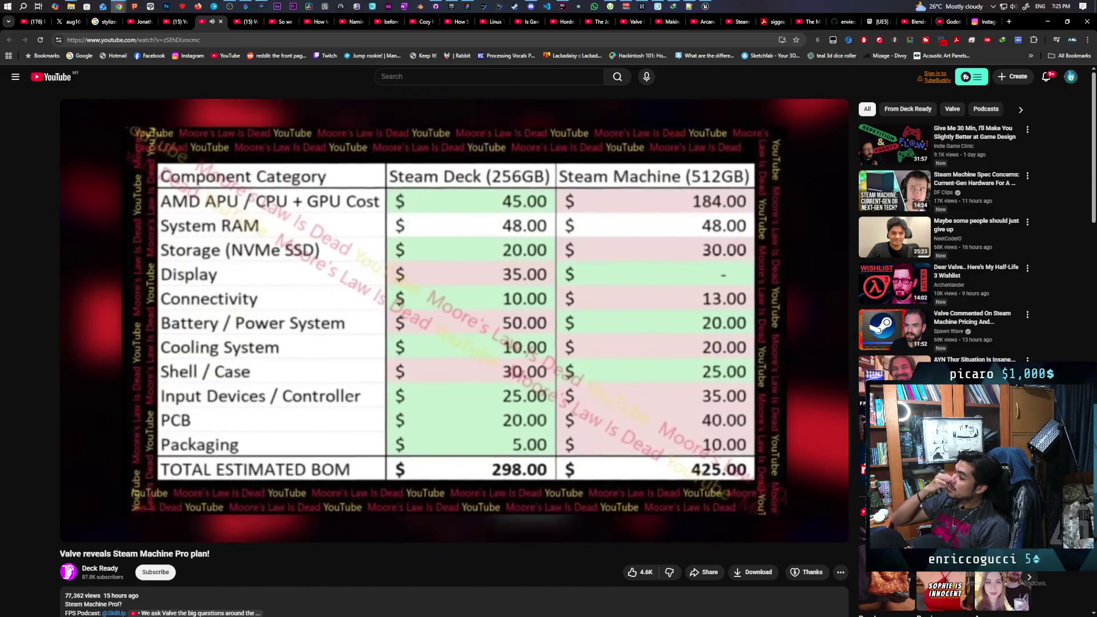
Pause on the Steam Deck versus Steam Machine cost table, resume, then pause again at 6:47.
left_click(352, 313)
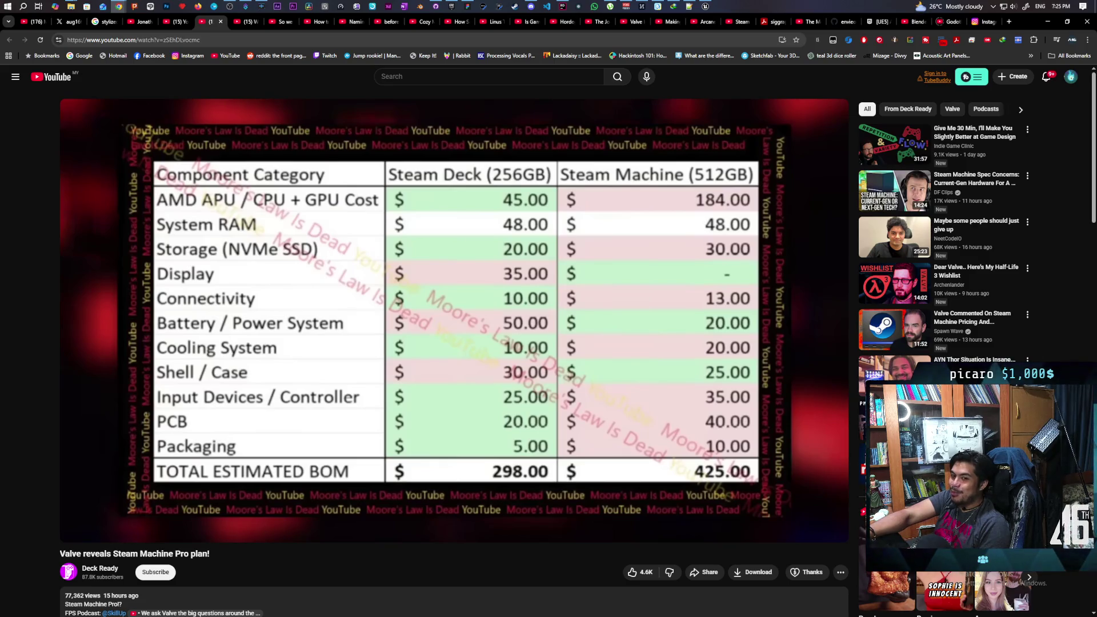
left_click(352, 310)
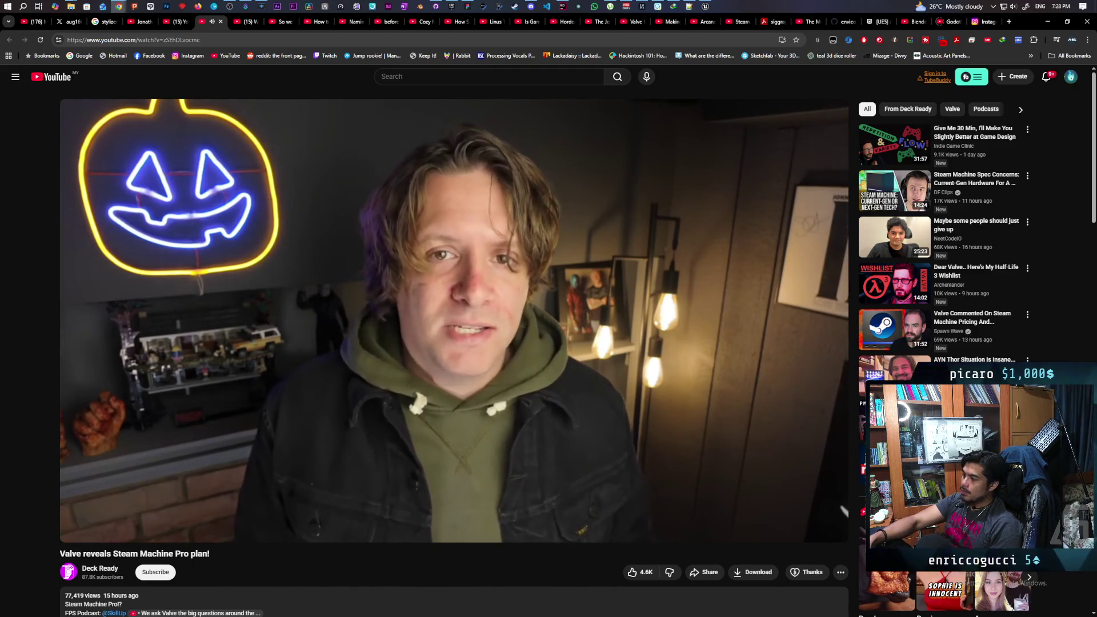
left_click(353, 311)
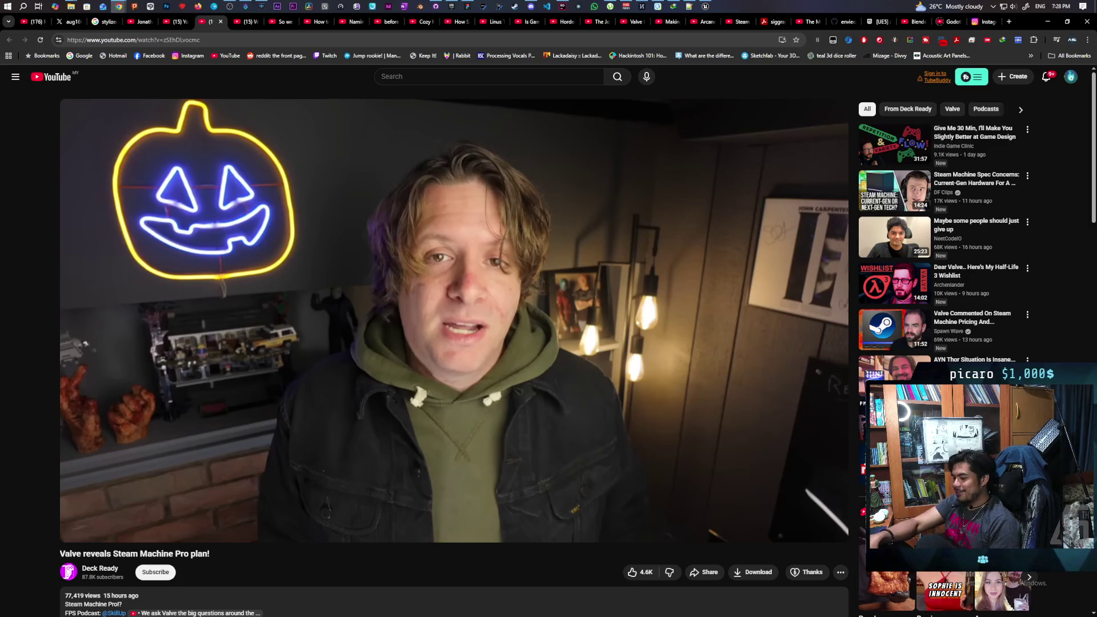
Resume the video from 6:47 and let it run to the Friends Per Second podcast clip.
left_click(352, 309)
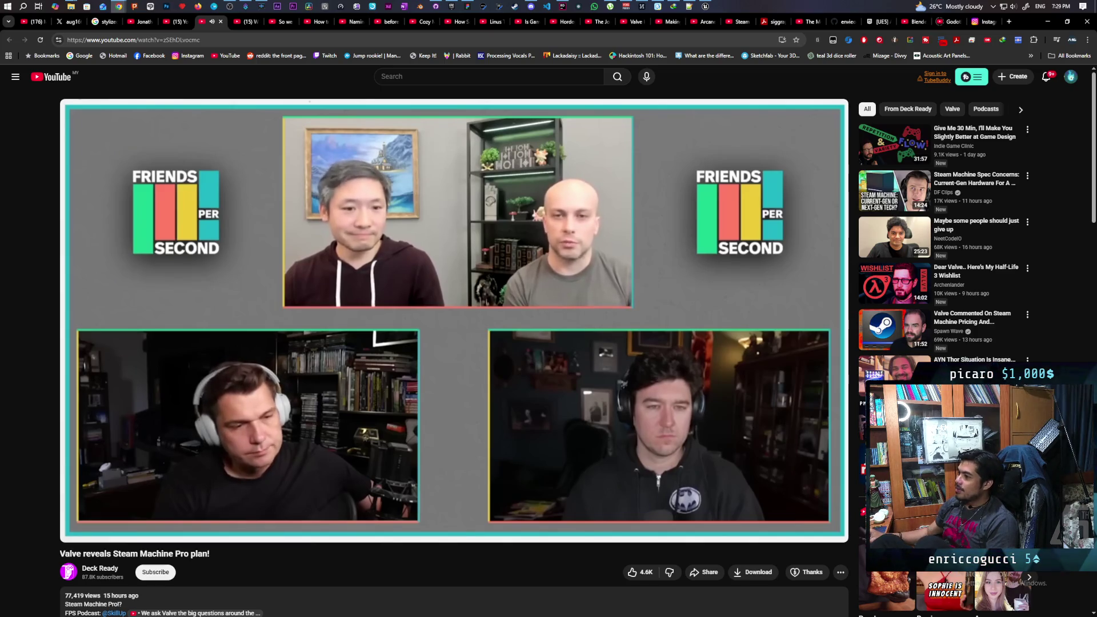
Pause the video at 8:34 during the podcast discussion.
mouse_move(247, 237)
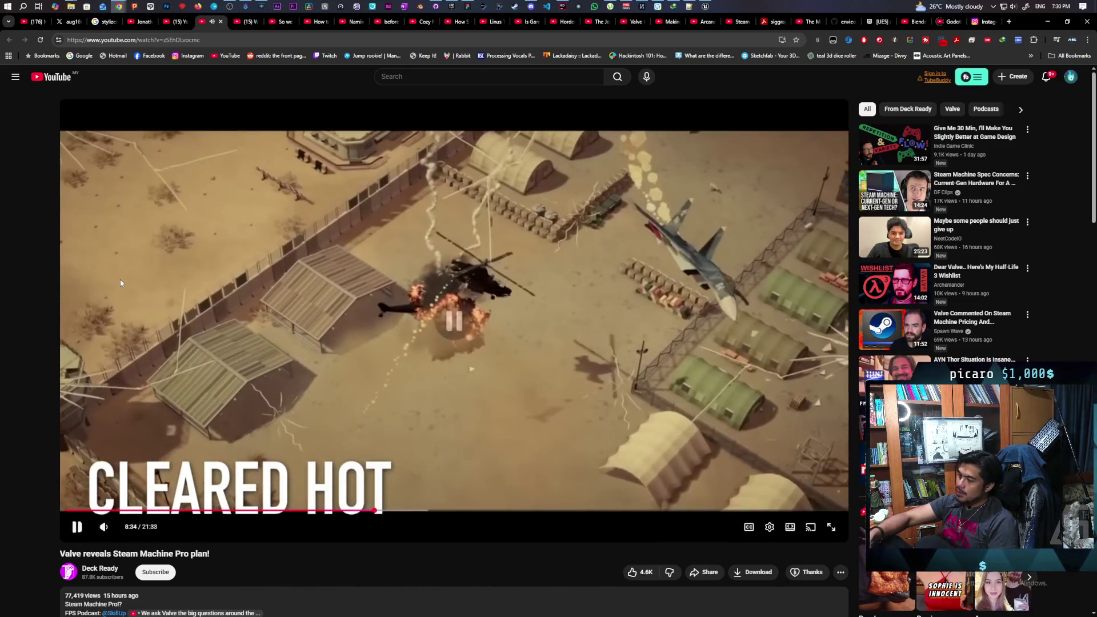
left_click(120, 280)
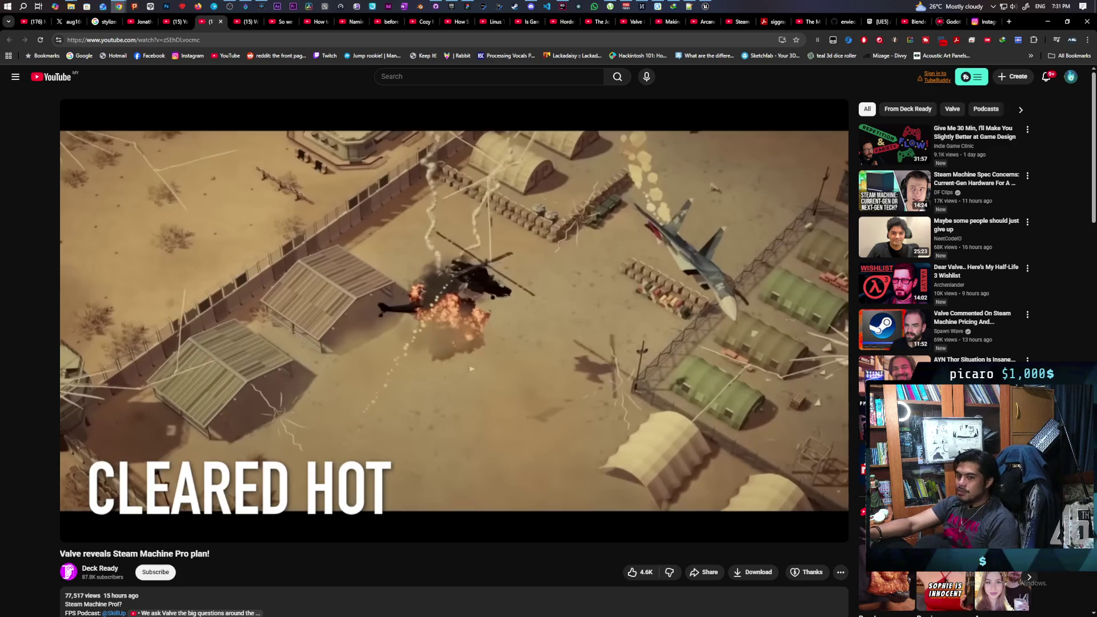
Resume the video, then pause it on the CLEARED HOT aerial strike frame to comment.
left_click(121, 281)
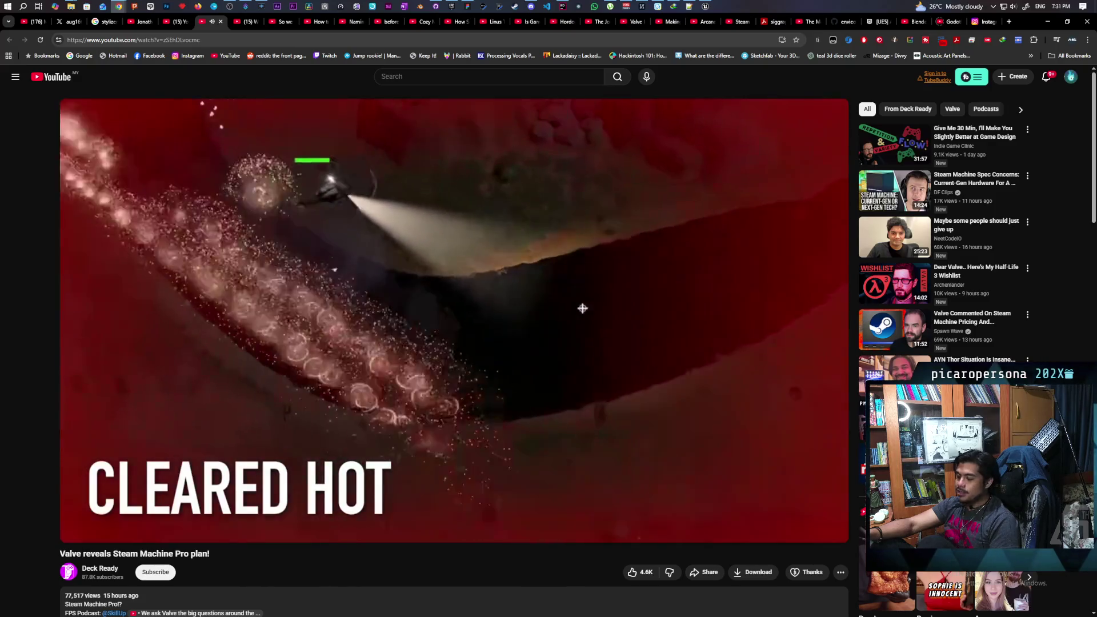
left_click(120, 283)
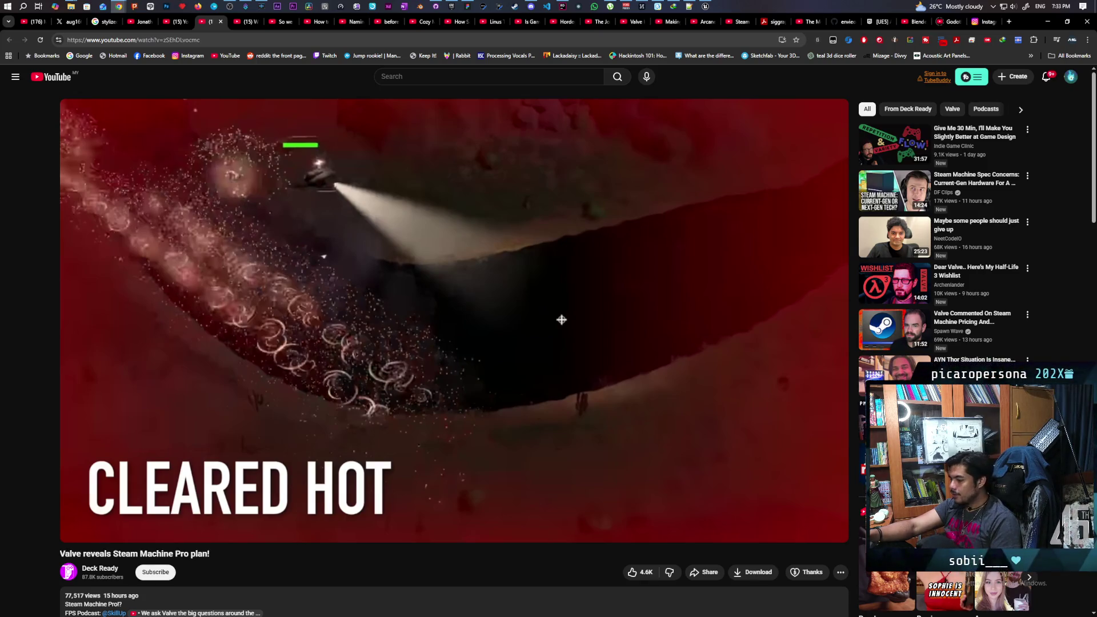
Resume playback past the CLEARED HOT clip into the Steam Machine shots and horror-game footage.
left_click(119, 280)
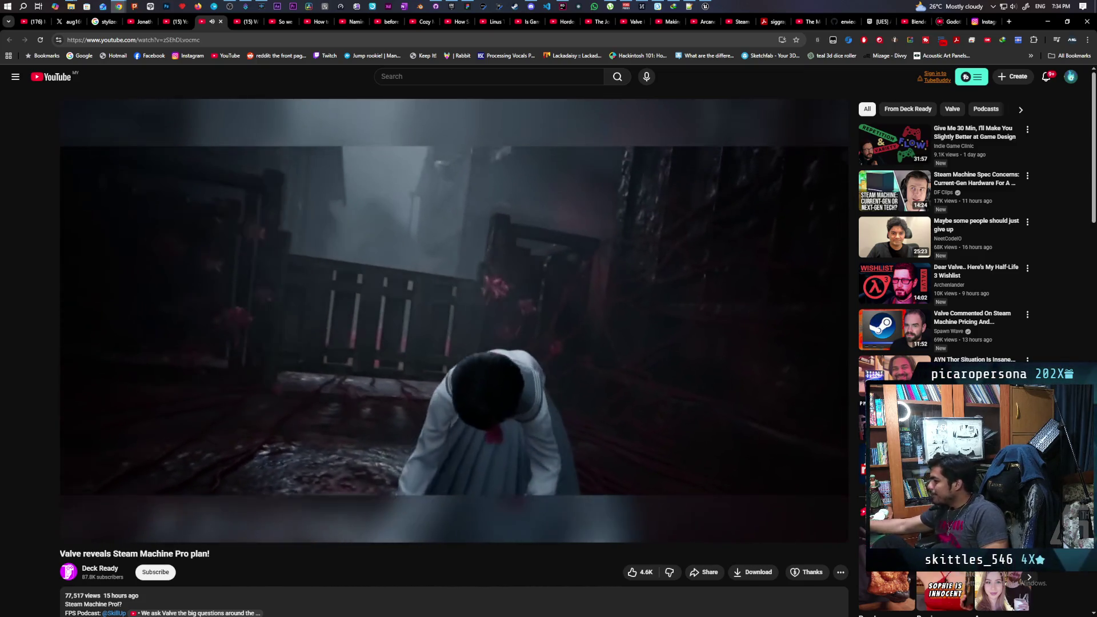
mouse_move(194, 183)
left_click(370, 268)
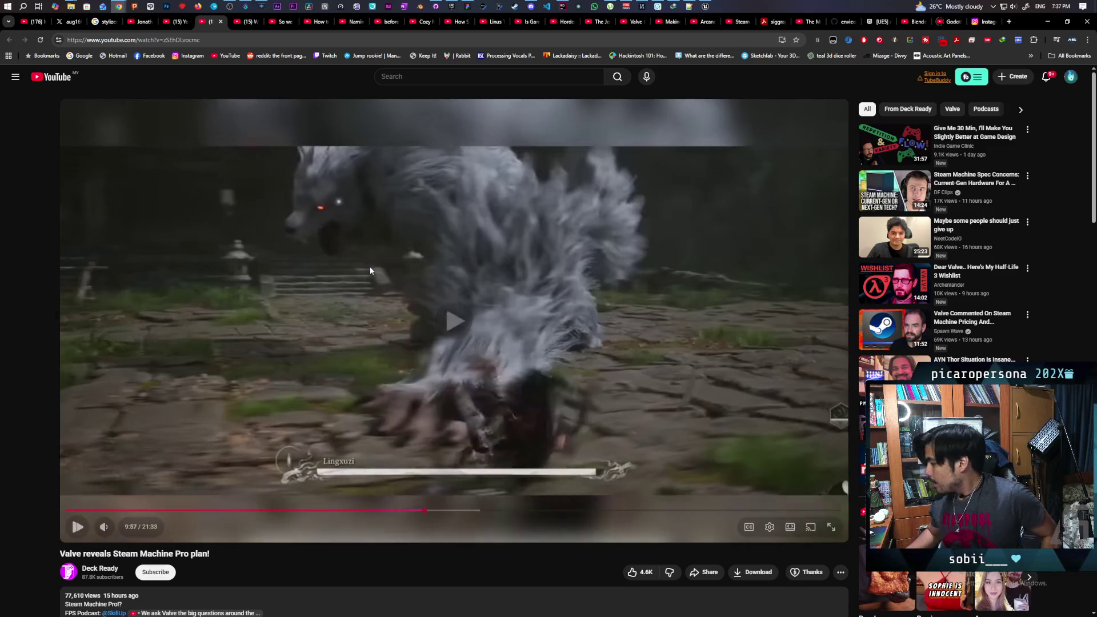
left_click(369, 266)
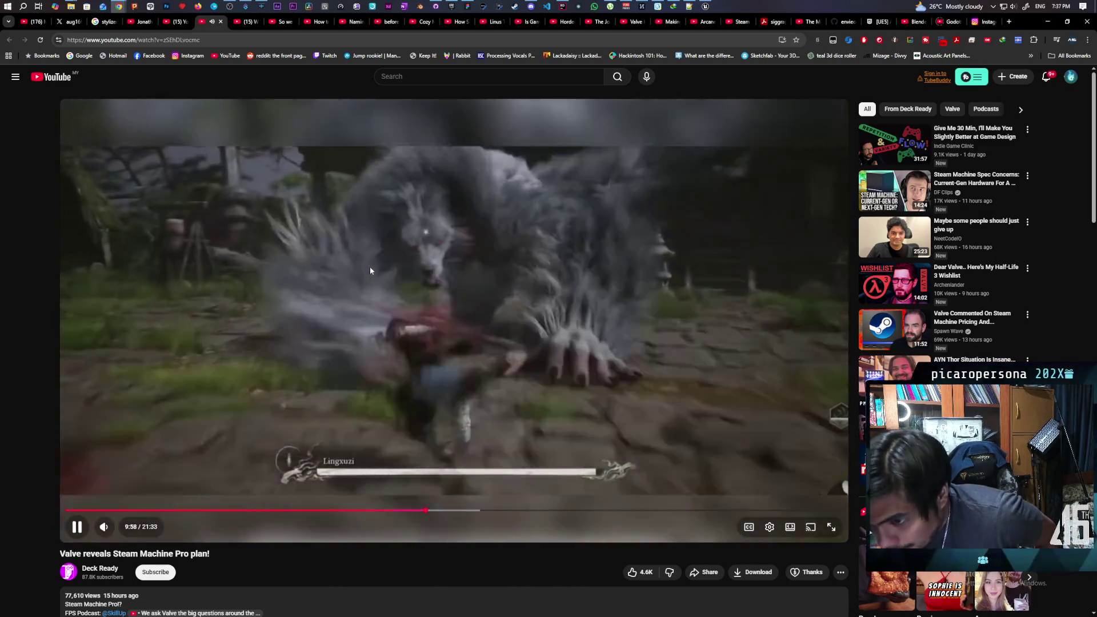